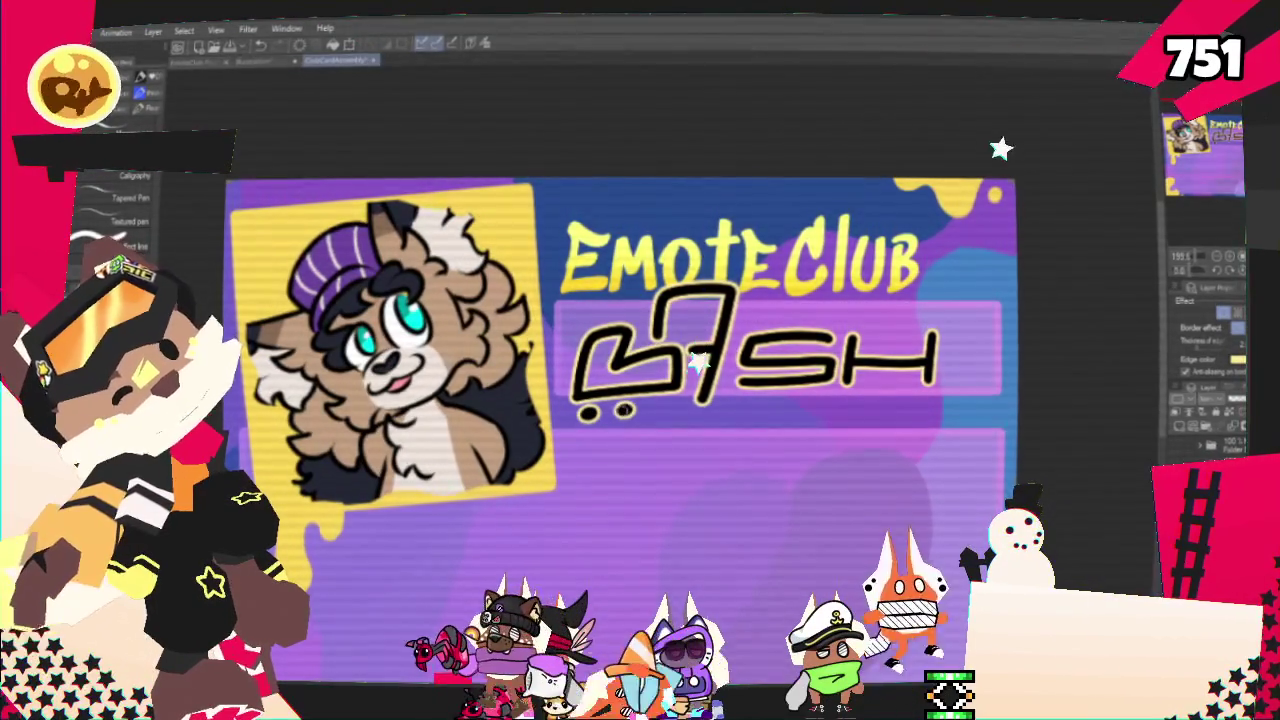
Add dots under the B and S of BASH and shift the name slightly right
left_click(665, 407)
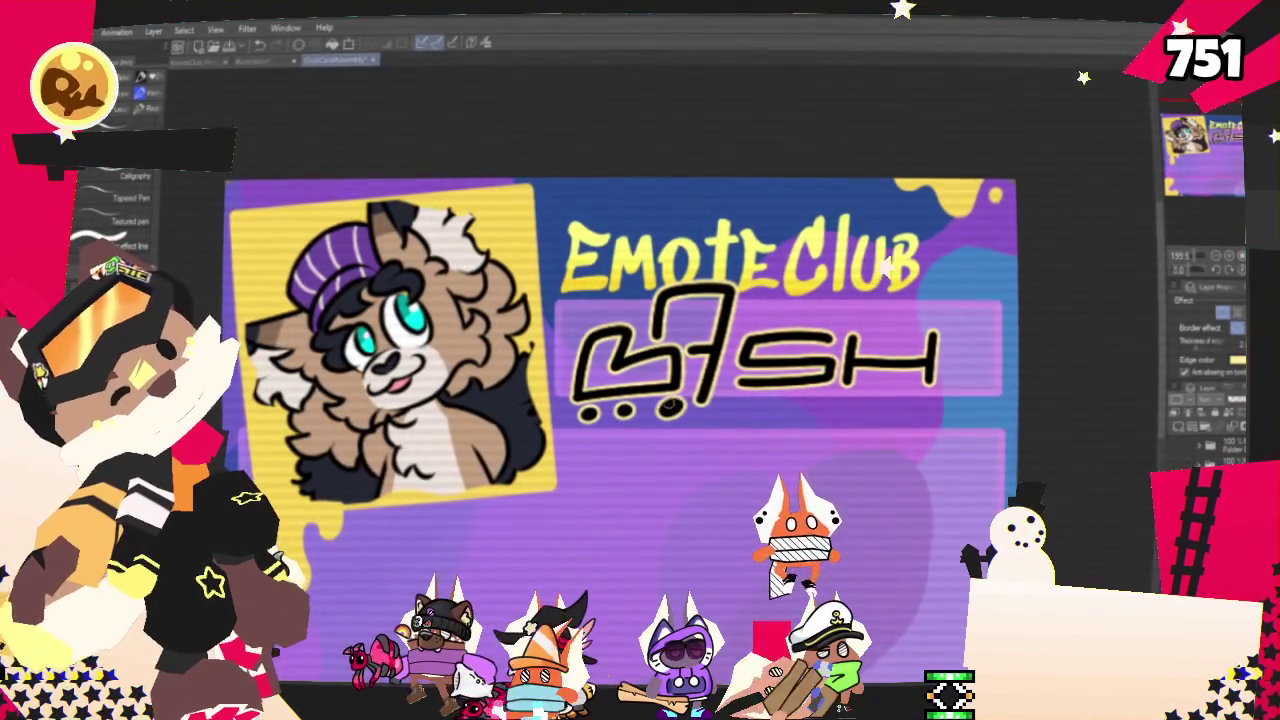
left_click(741, 405)
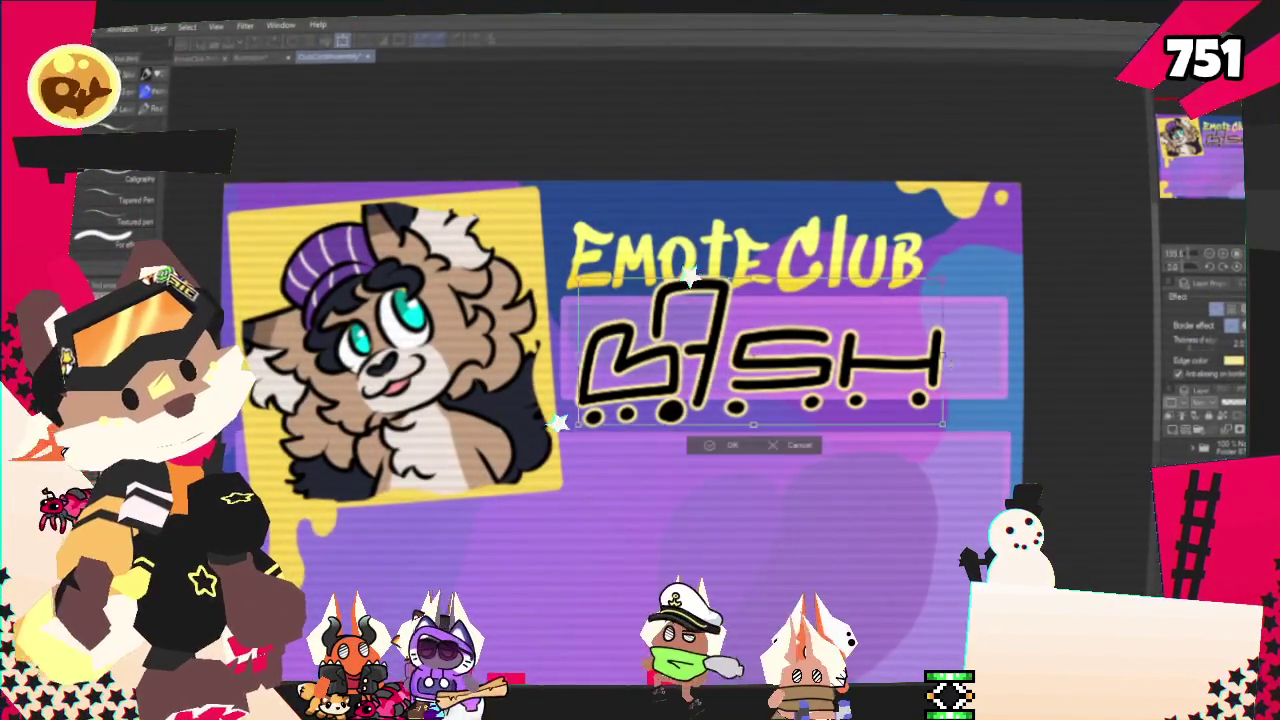
left_click_drag(760, 350, 795, 350)
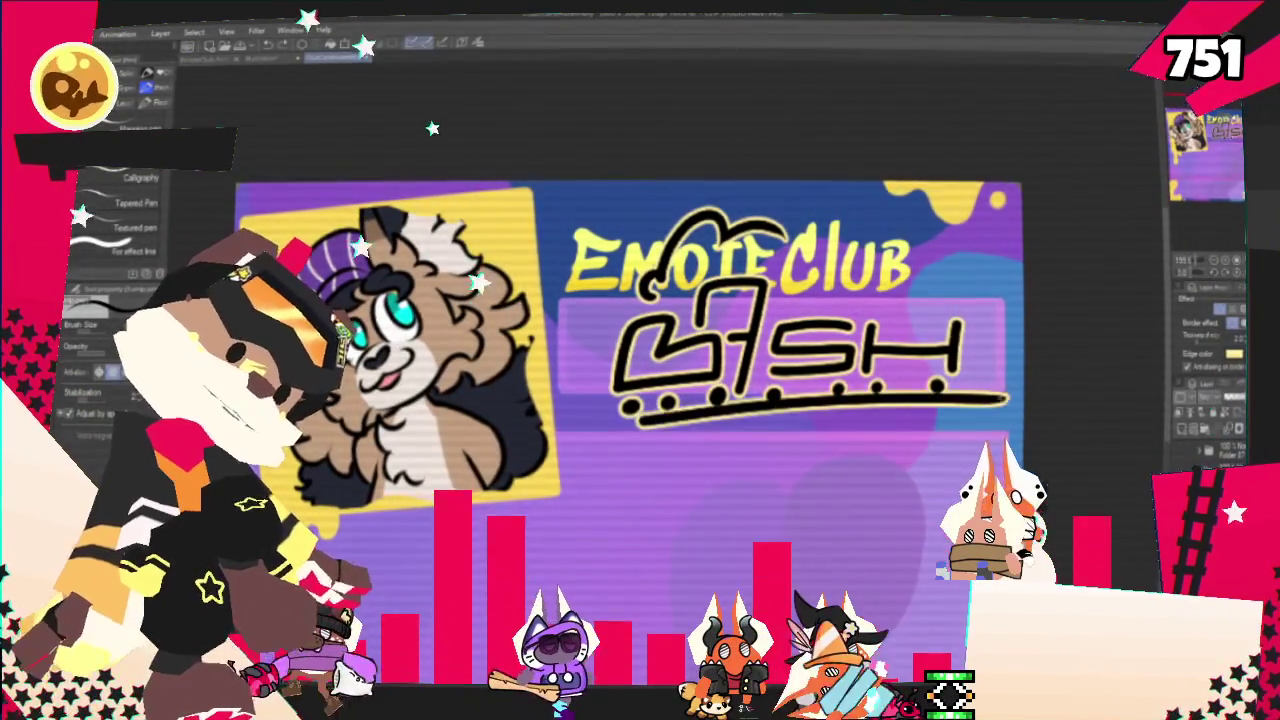
Draw a swooping underline beneath BASH in pieces, retrying the long stroke and dropping the last piece
left_click_drag(620, 424, 1003, 403)
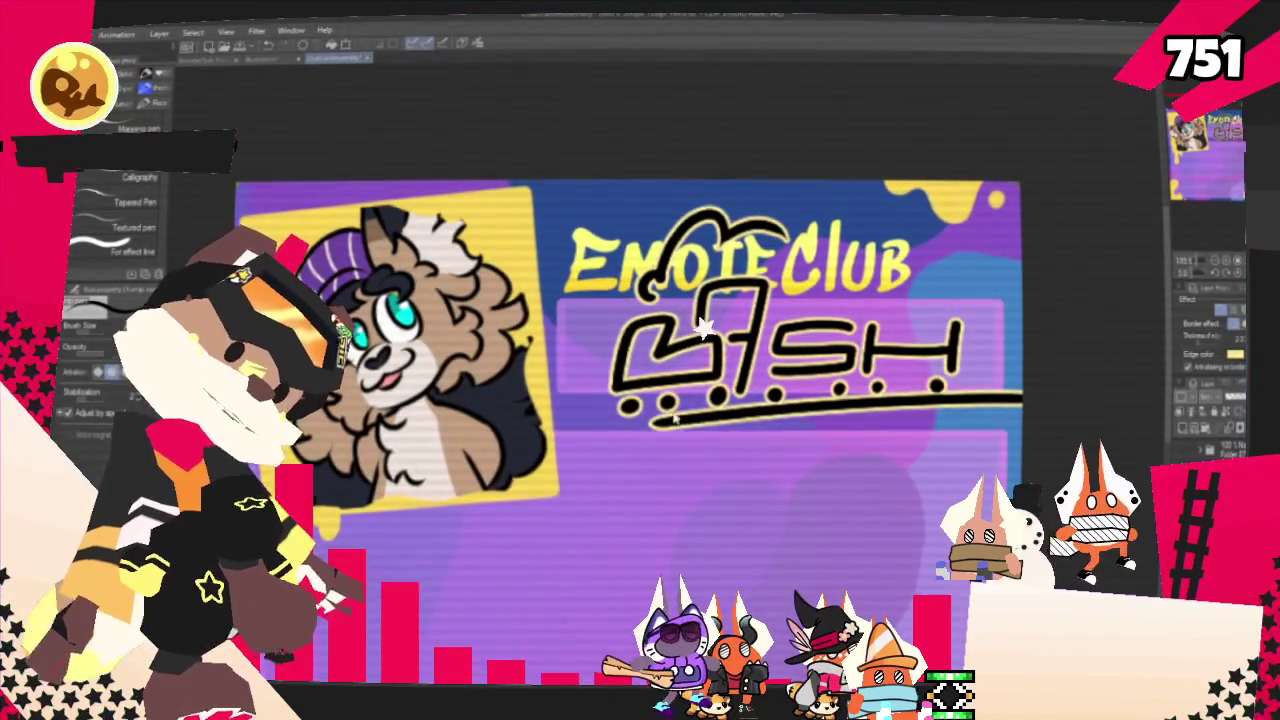
key("ctrl+z")
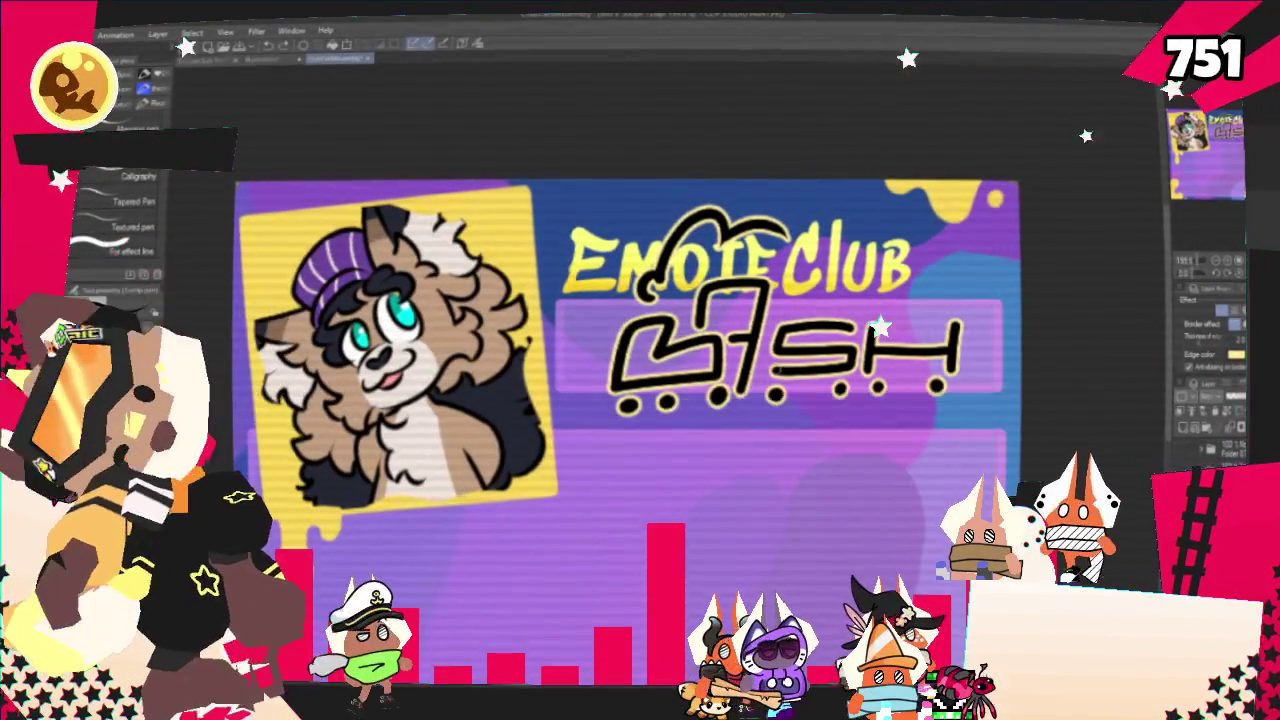
left_click_drag(618, 406, 790, 400)
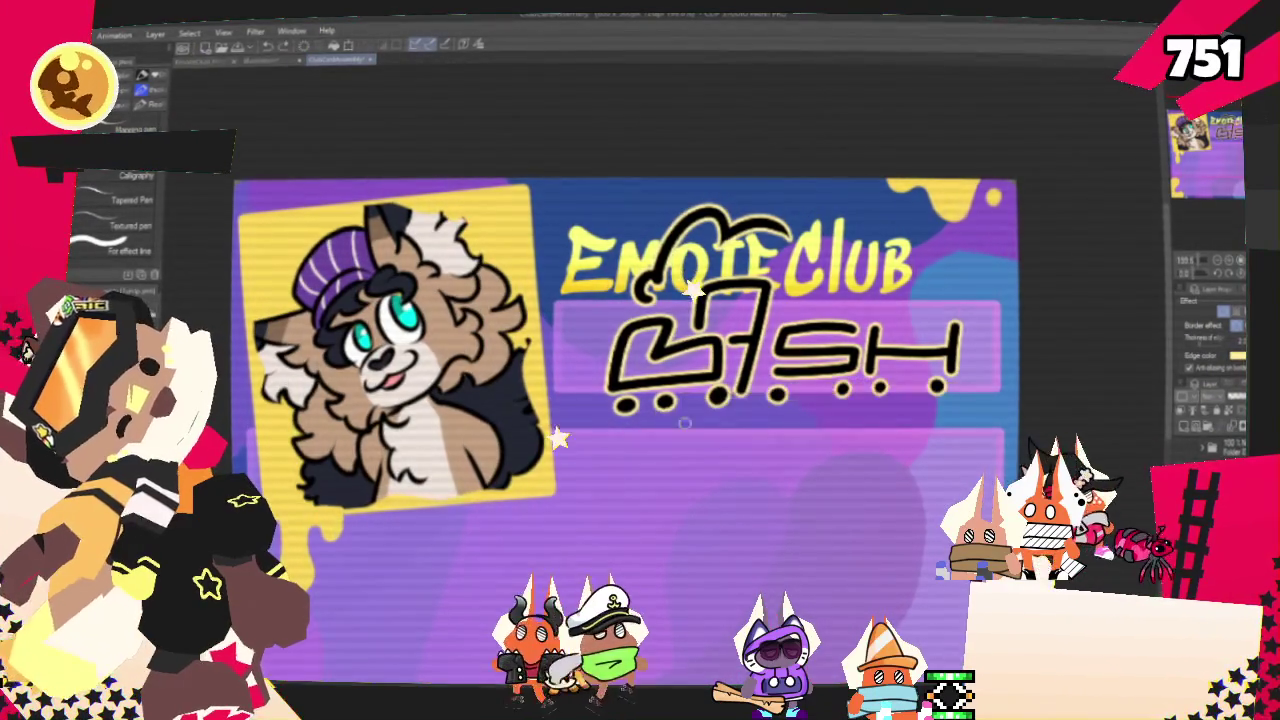
left_click_drag(790, 402, 958, 395)
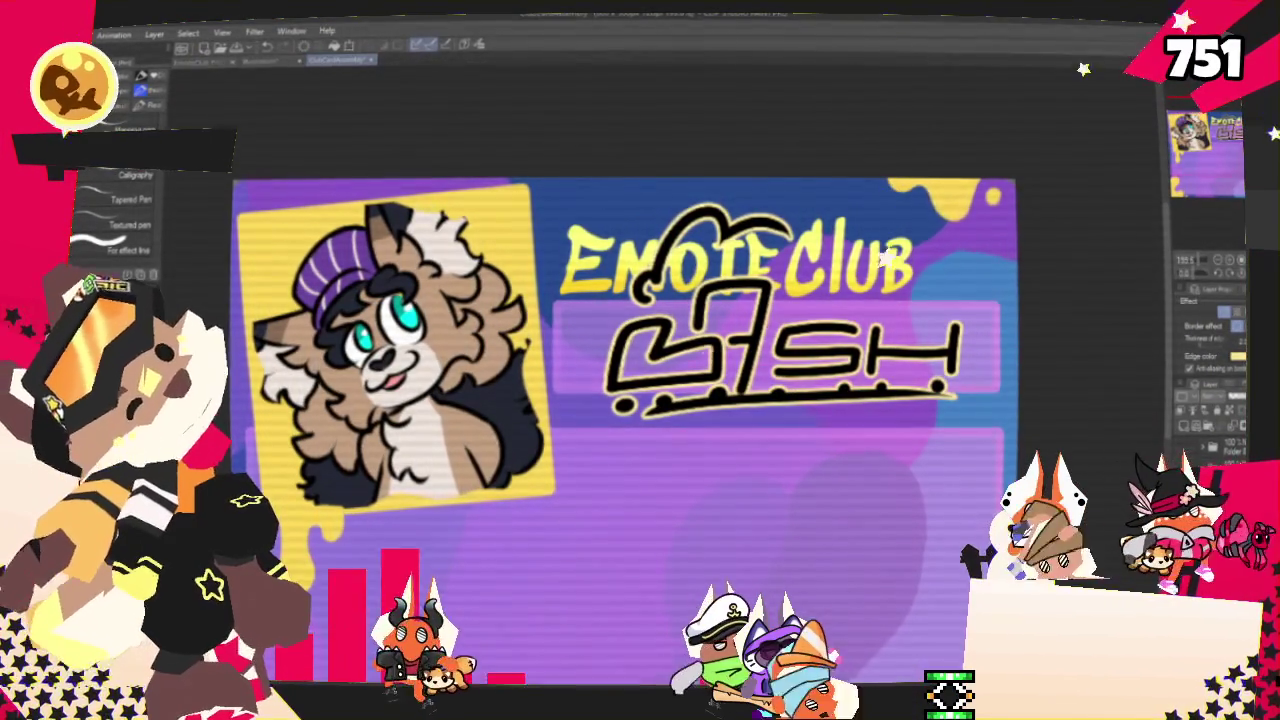
left_click_drag(958, 395, 1005, 420)
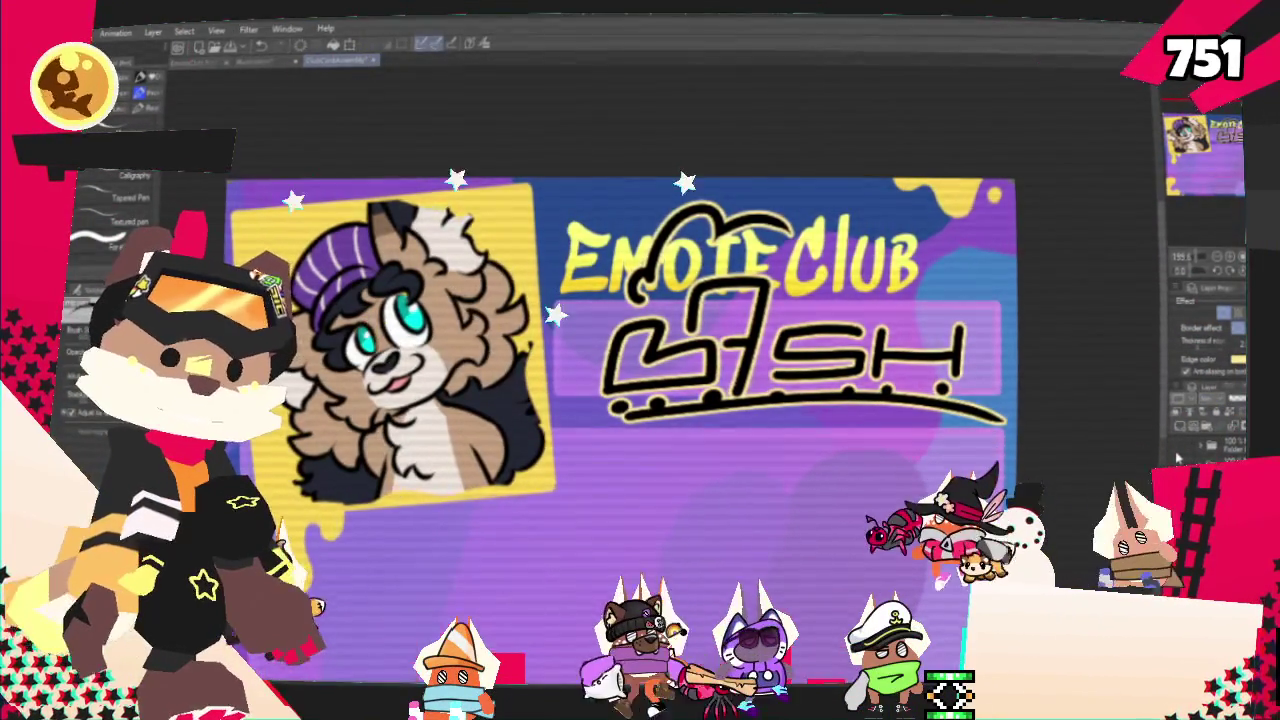
key("ctrl+z")
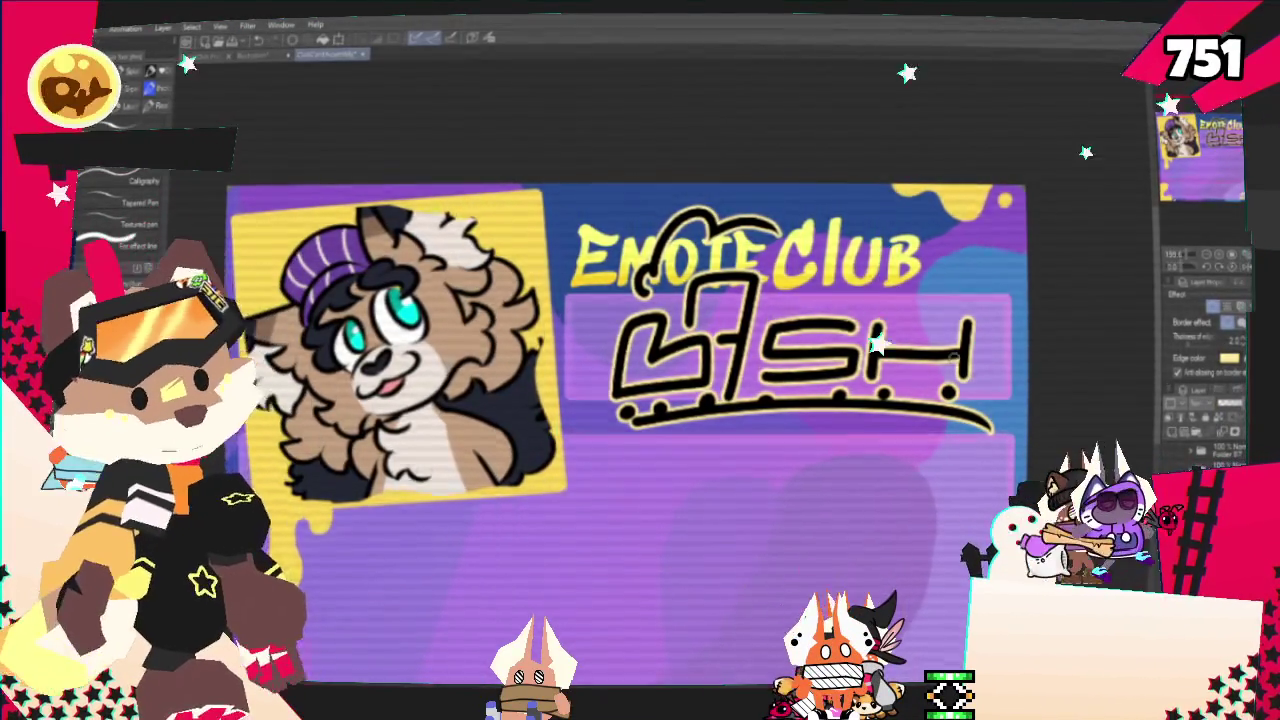
Zoom in and pan the view up and left to frame the card's lower-right corner
scroll(945, 320, "down", 3)
scroll(940, 310, "up", 2)
scroll(940, 310, "up", 1)
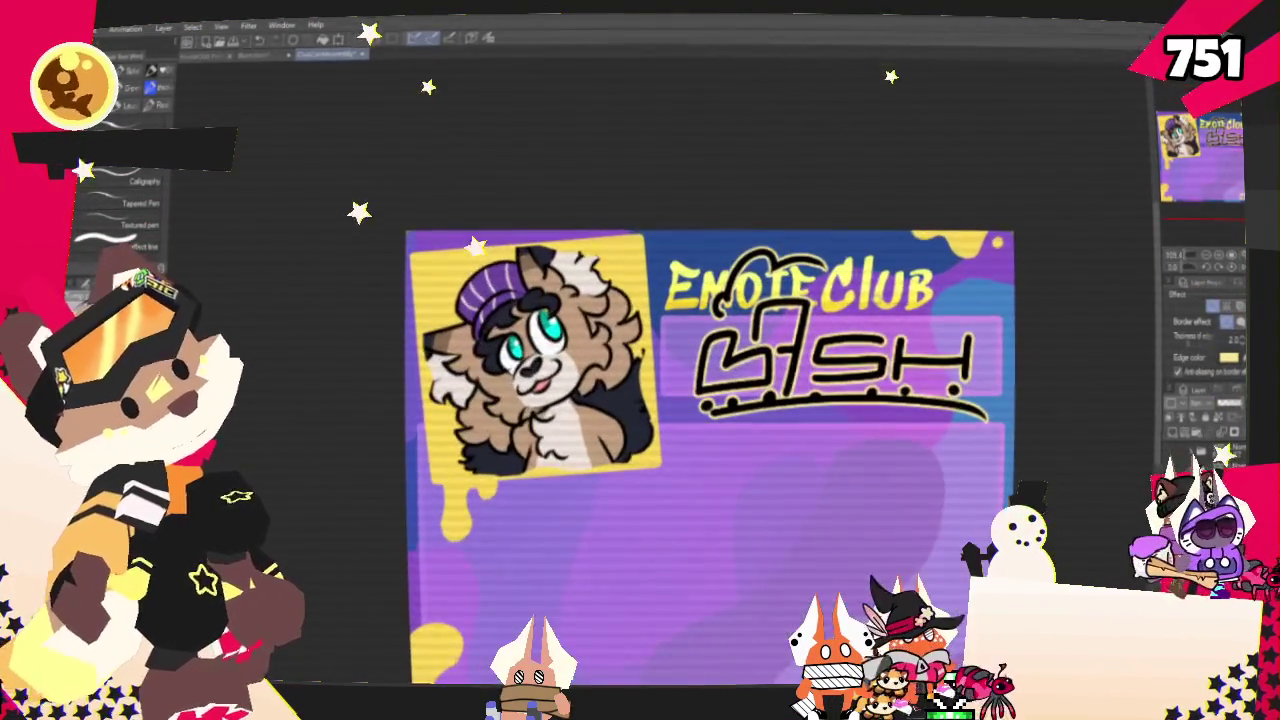
scroll(894, 344, "up", 1)
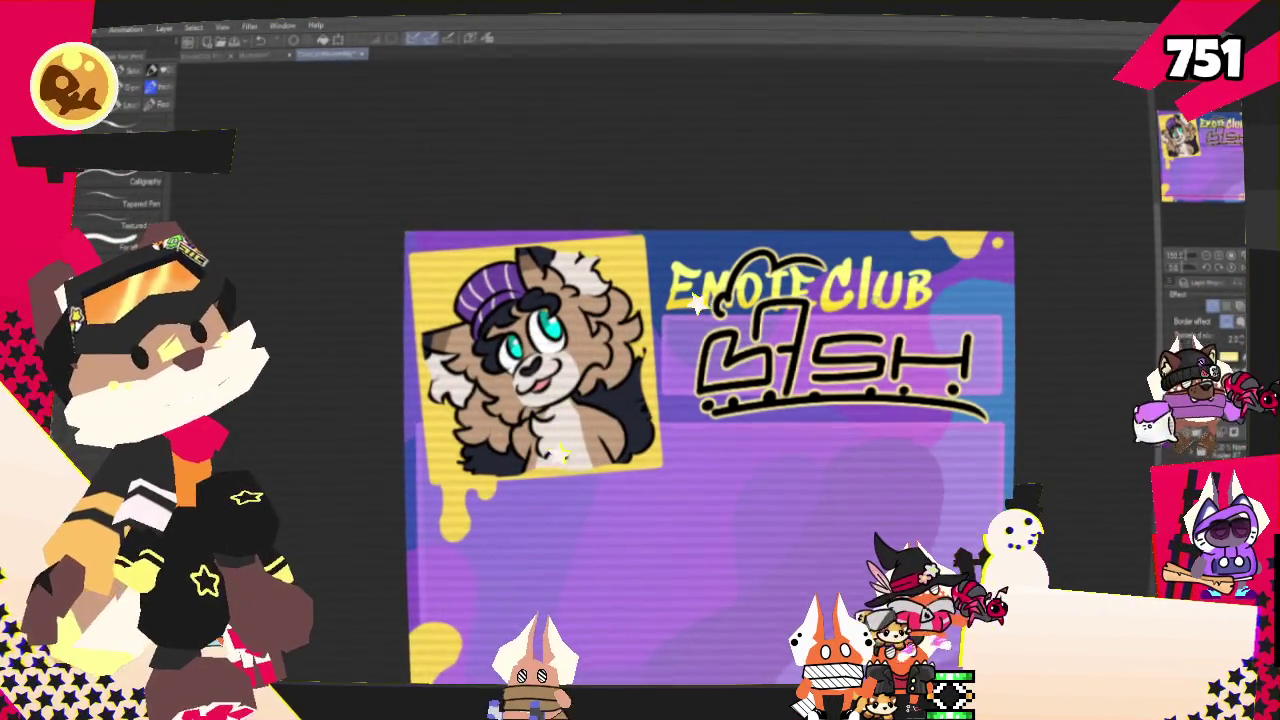
left_click_drag(700, 400, 650, 320)
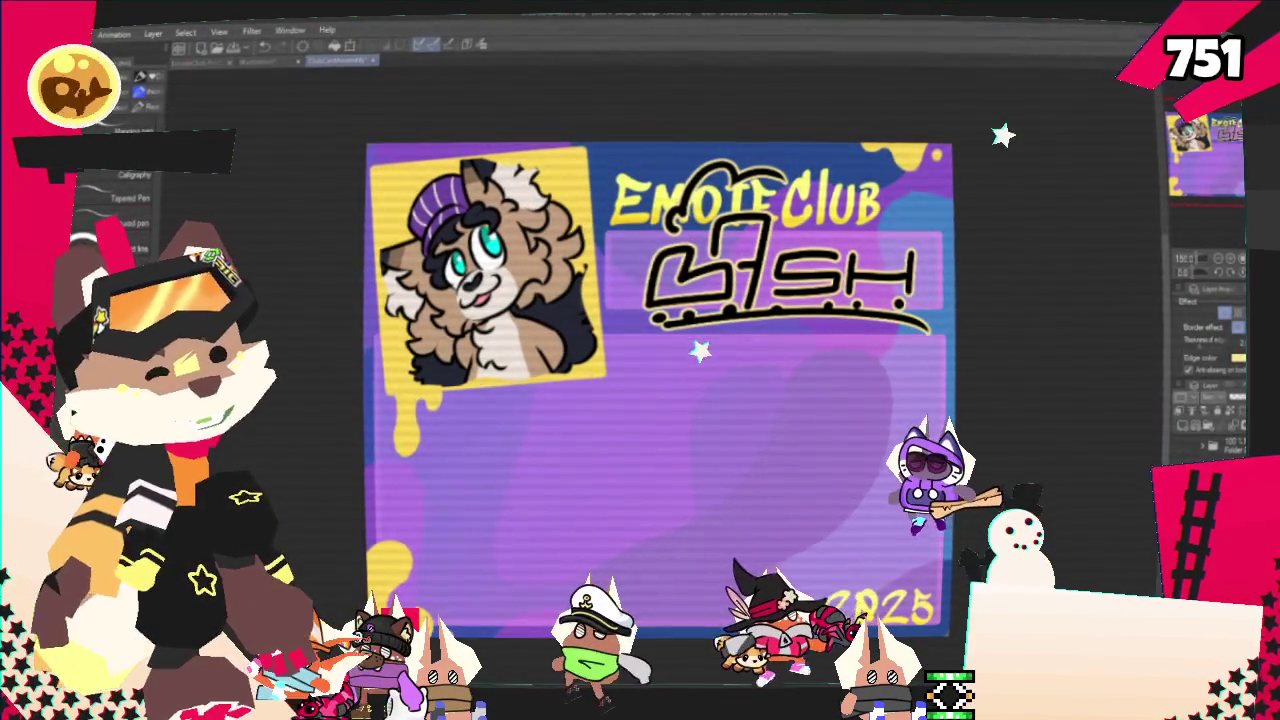
scroll(711, 217, "up", 2)
Zoom in on the green pirate-cat version of the card
scroll(711, 217, "up", 3)
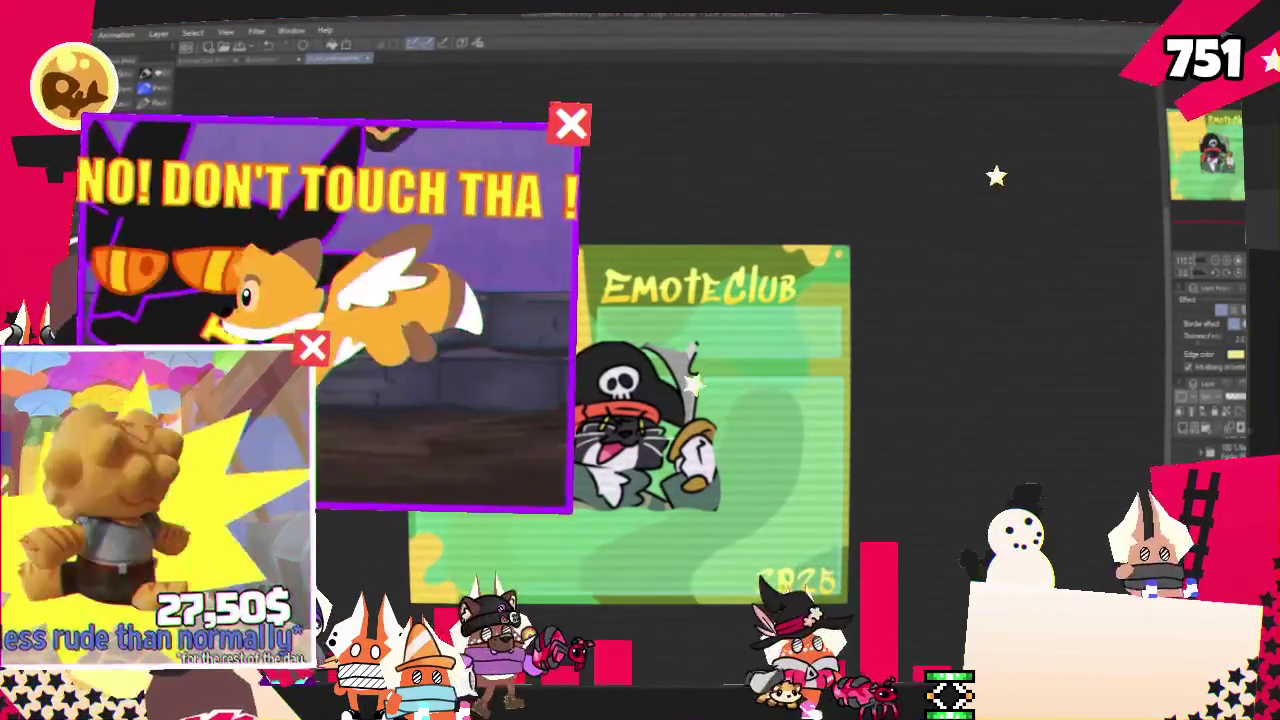
Transform the pirate cat layer and zoom out to fit it inside the yellow frame
key("ctrl+t")
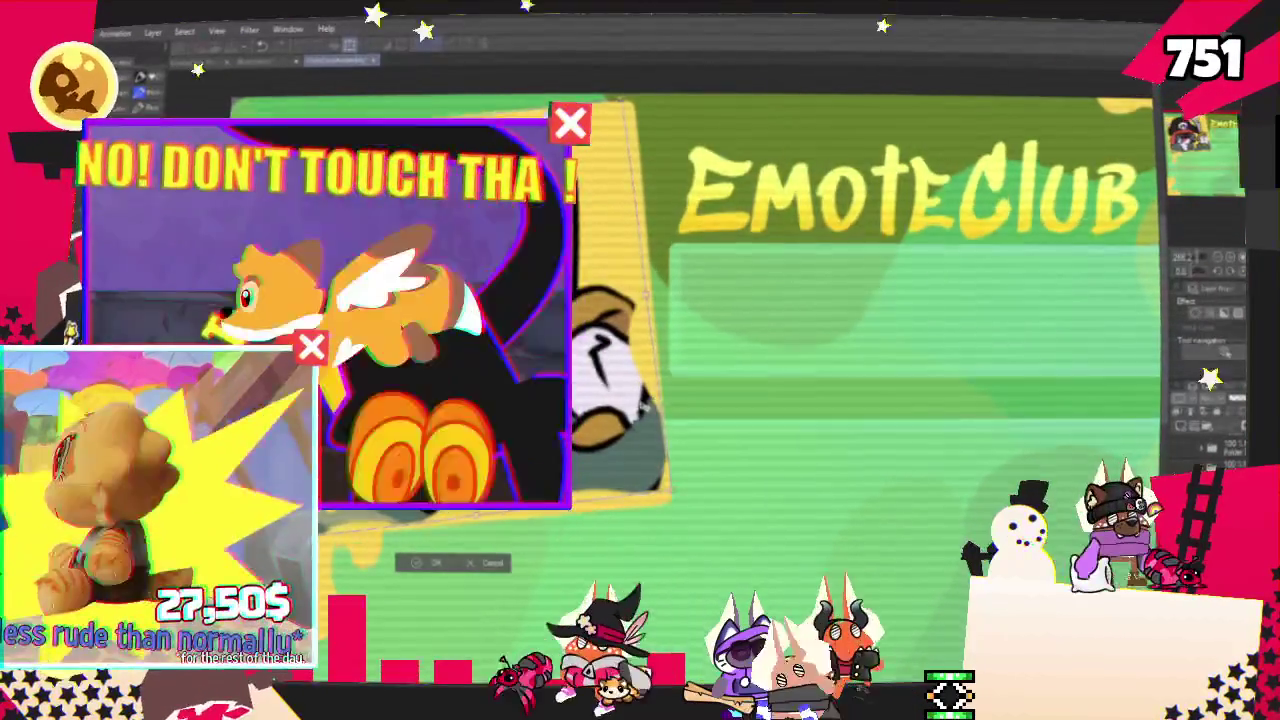
scroll(432, 556, "down", 2)
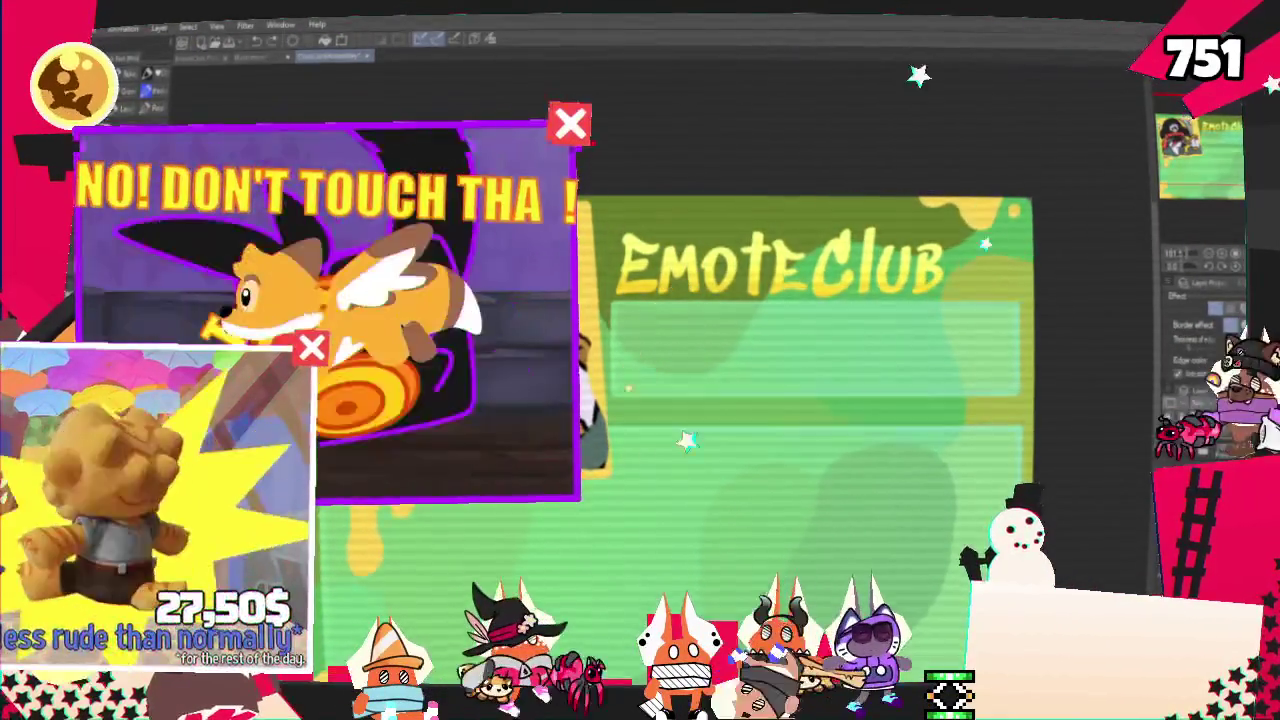
Start lettering AREN below the title, discarding a stray first stroke and adding a hook above the A
left_click_drag(632, 385, 662, 455)
key("ctrl+z")
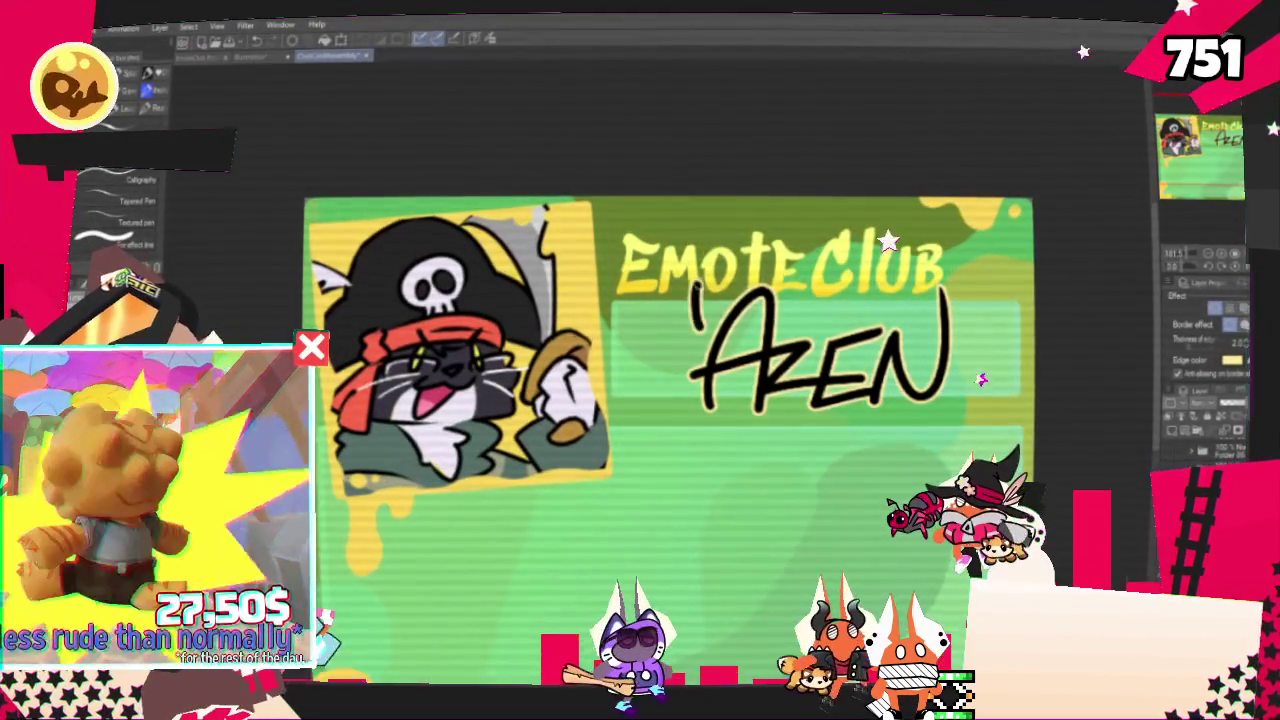
mouse_move(708, 292)
left_mouse_down()
mouse_move(722, 280)
mouse_move(707, 297)
left_mouse_up()
Remove the hook, then draw angled curly marks left and right of AREN, redrawing the right one
key("ctrl+z")
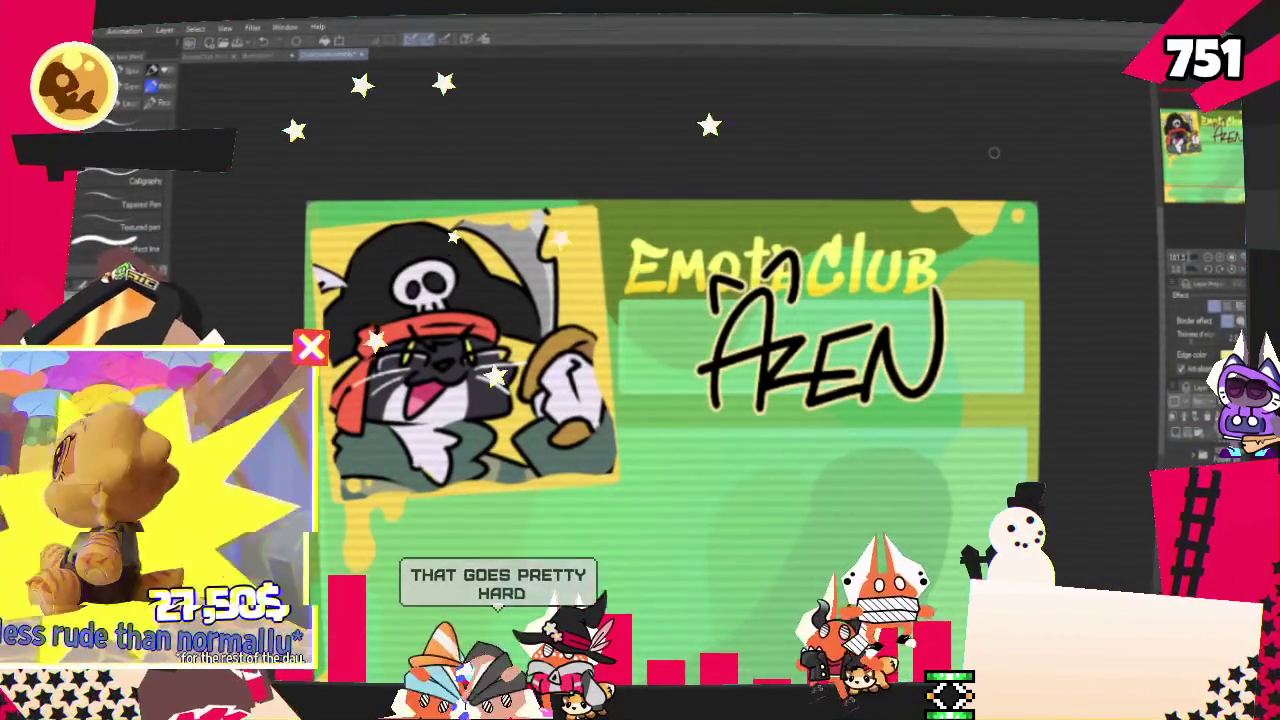
left_click_drag(699, 339, 681, 372)
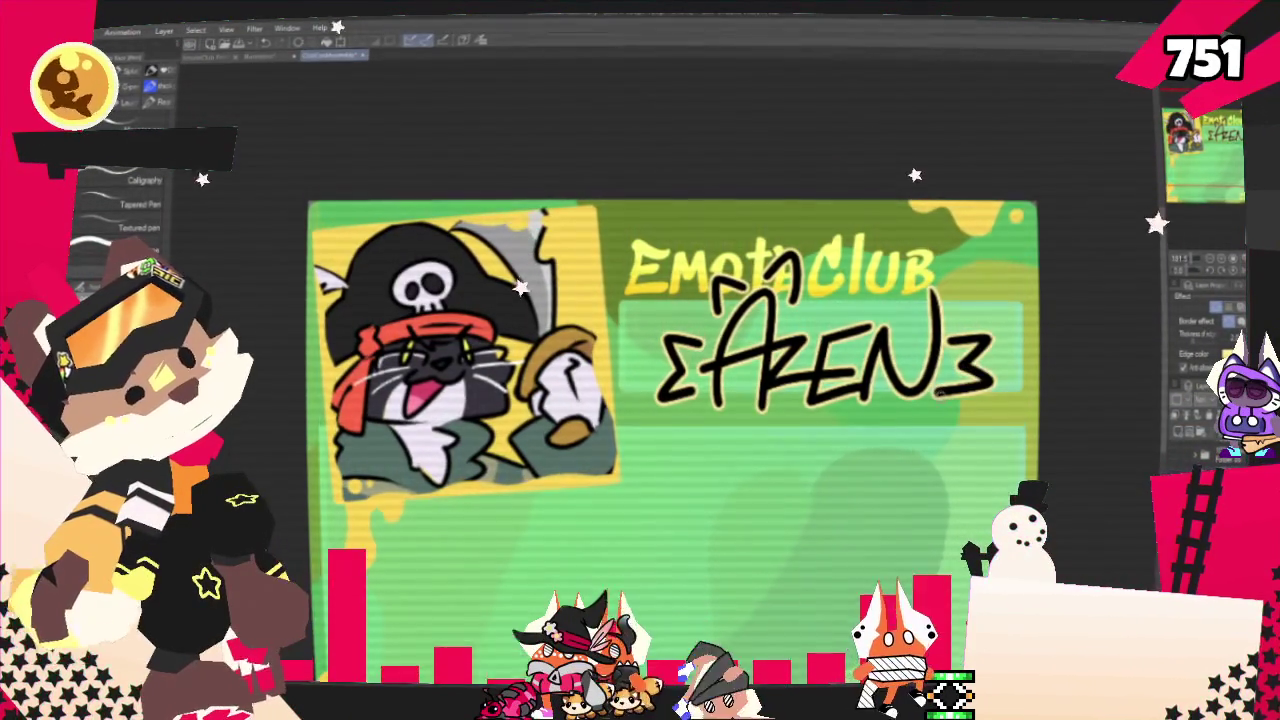
key("ctrl+z")
left_click_drag(950, 330, 955, 390)
key("ctrl+z")
mouse_move(962, 340)
left_mouse_down()
mouse_move(982, 368)
mouse_move(965, 385)
left_mouse_up()
key("ctrl+z")
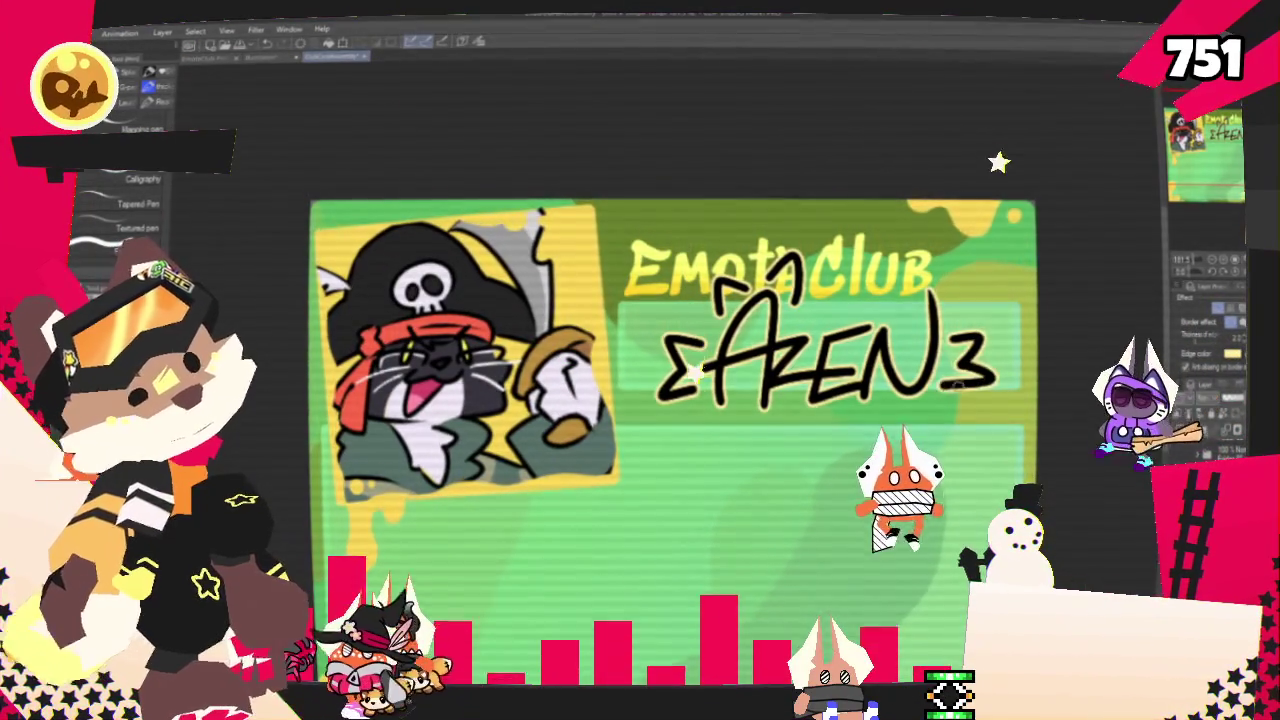
key("ctrl+z")
mouse_move(962, 340)
left_mouse_down()
mouse_move(982, 368)
mouse_move(965, 385)
left_mouse_up()
key("ctrl+z")
key("ctrl+z")
left_click_drag(962, 340, 978, 368)
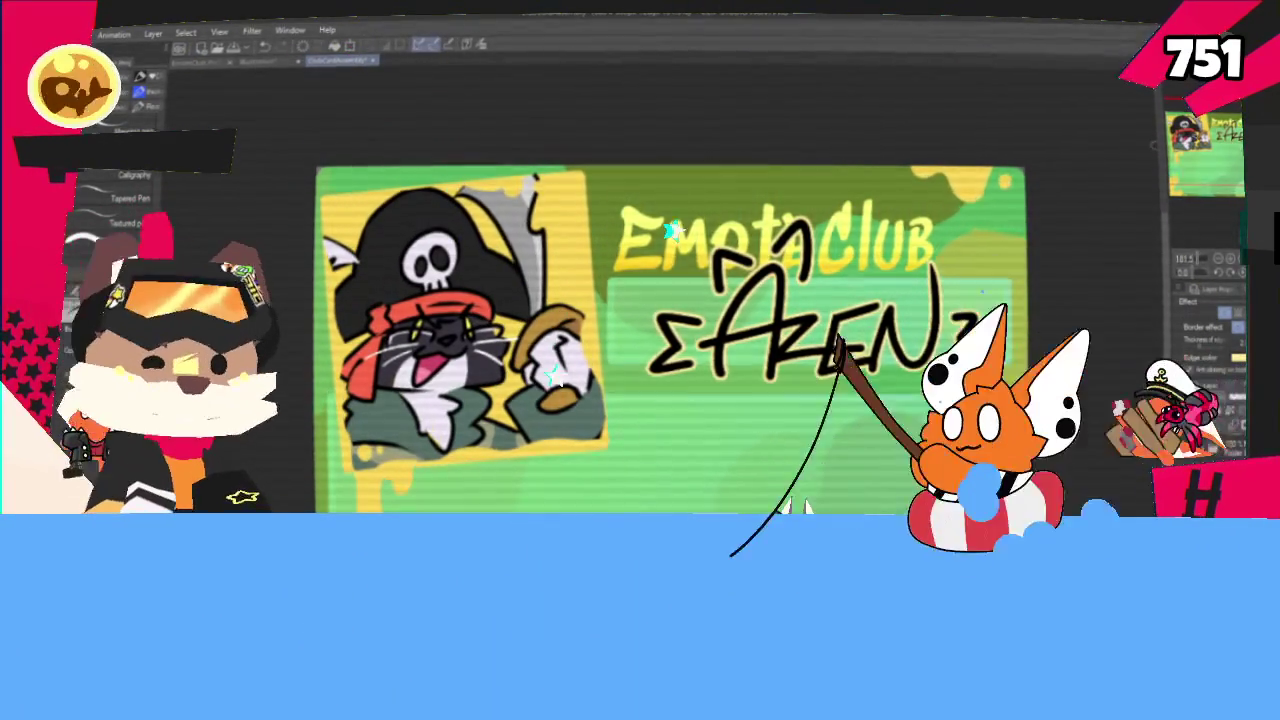
key("ctrl+minus")
key("ctrl+minus")
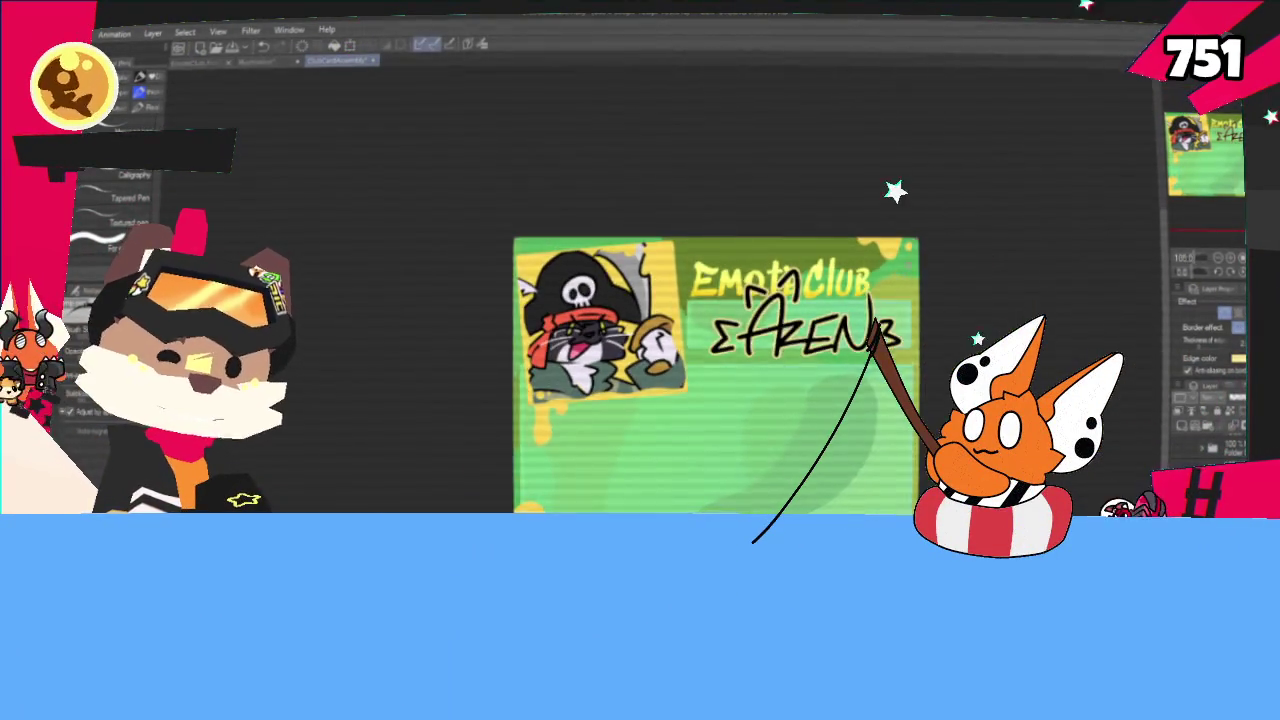
key("ctrl+plus")
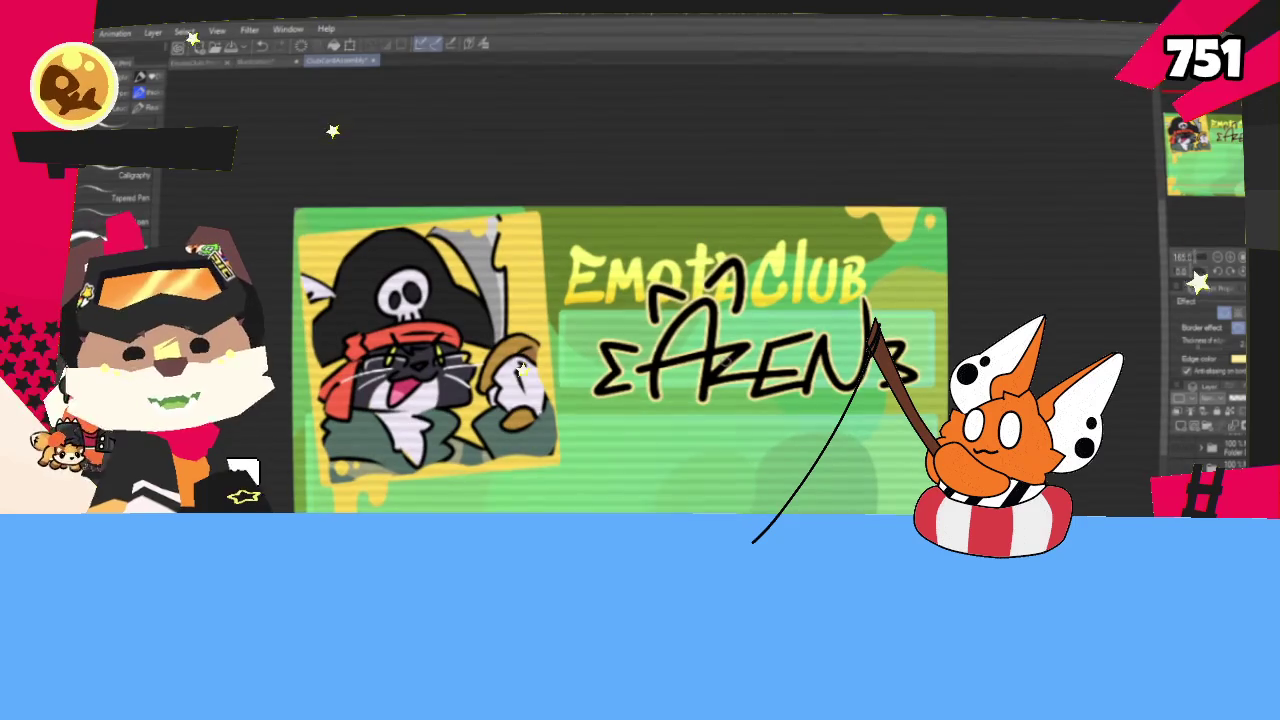
key("ctrl+minus")
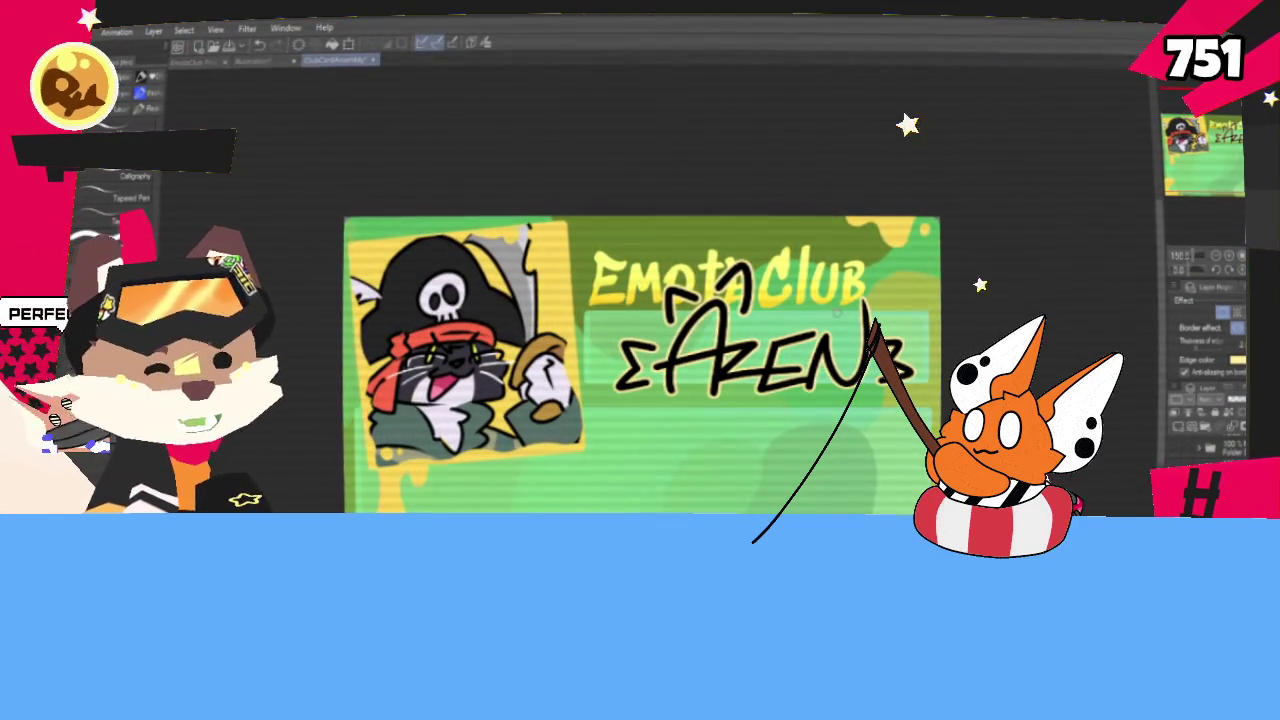
scroll(640, 360, "down", 1)
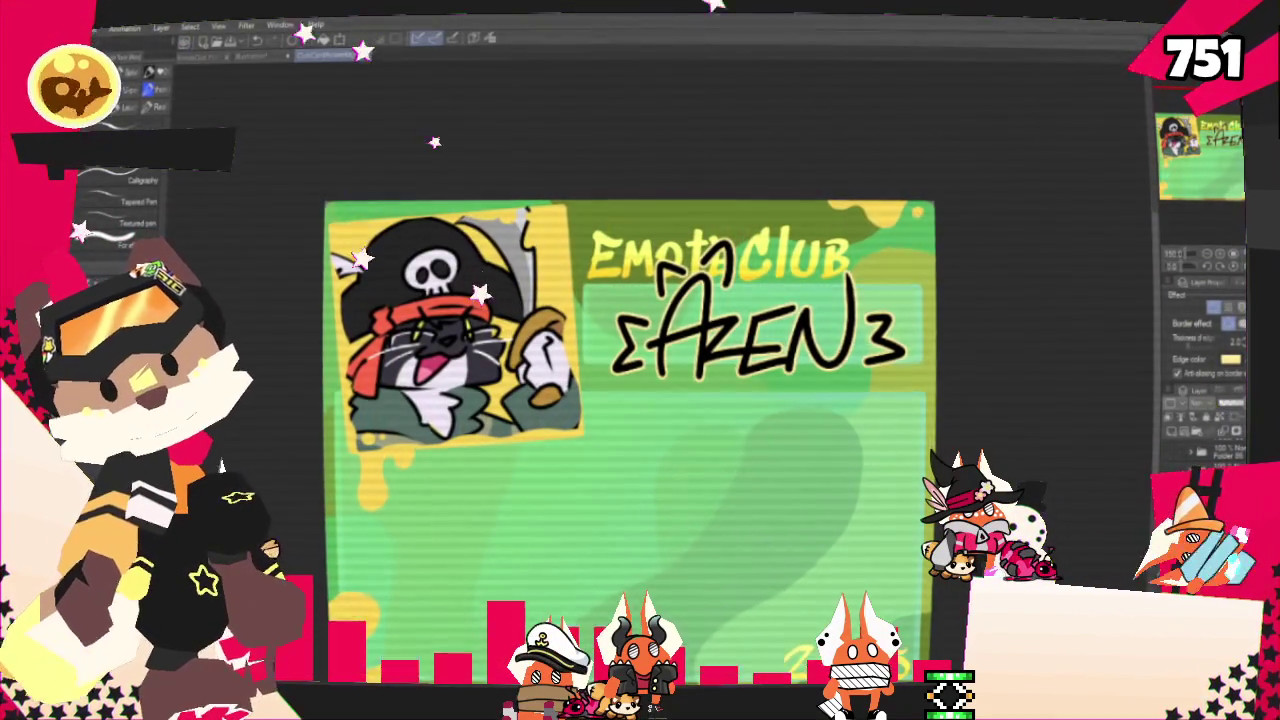
Export the card as a single-layer PNG at 100% scale
left_click(70, 27)
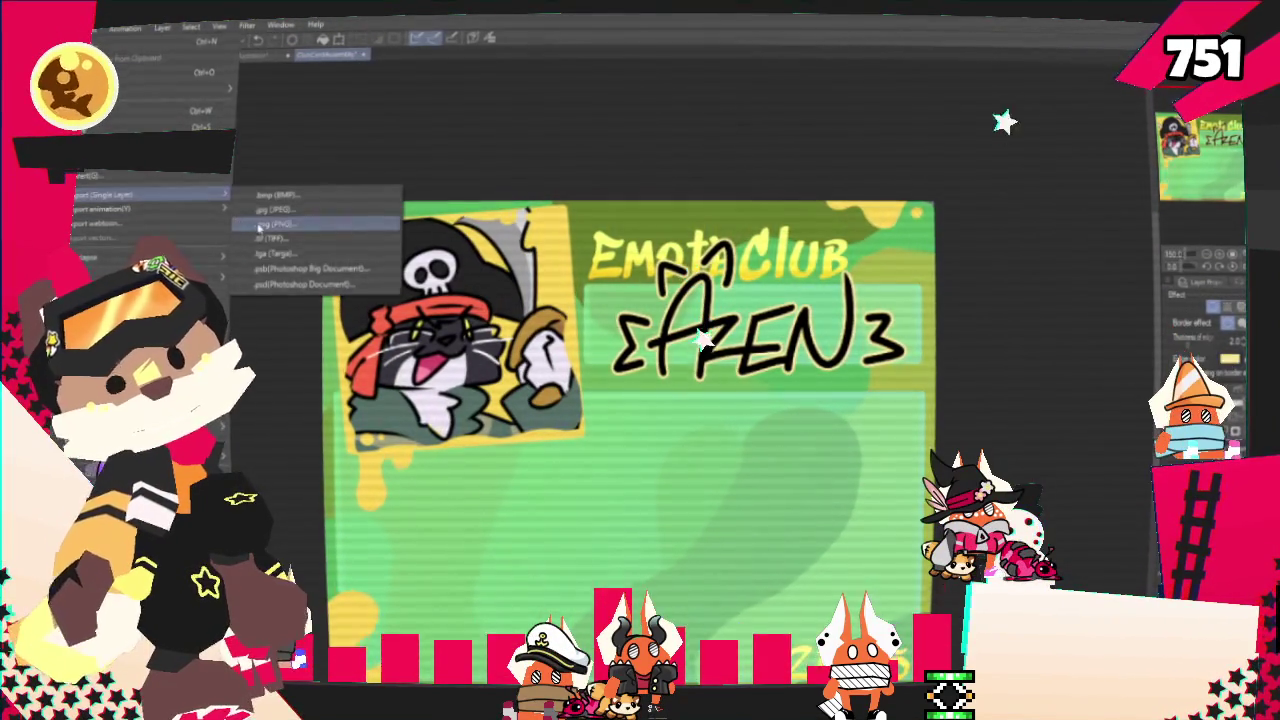
left_click(258, 228)
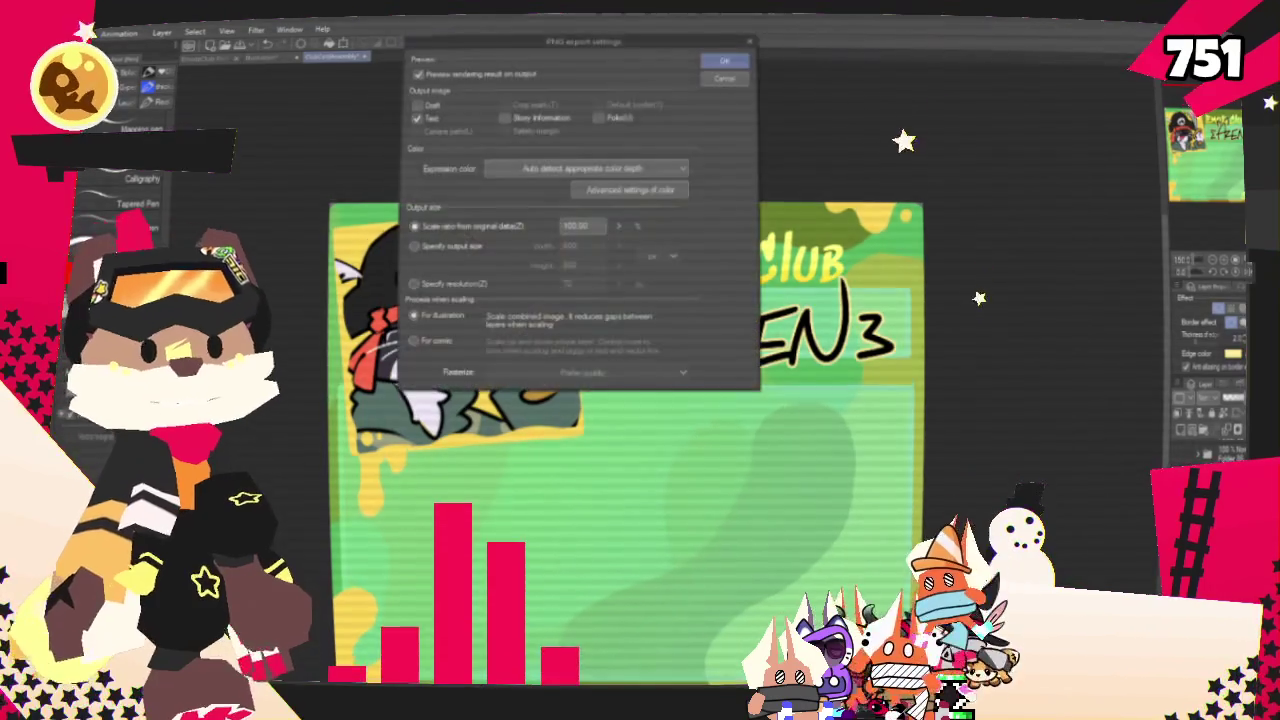
key("Return")
key("Return")
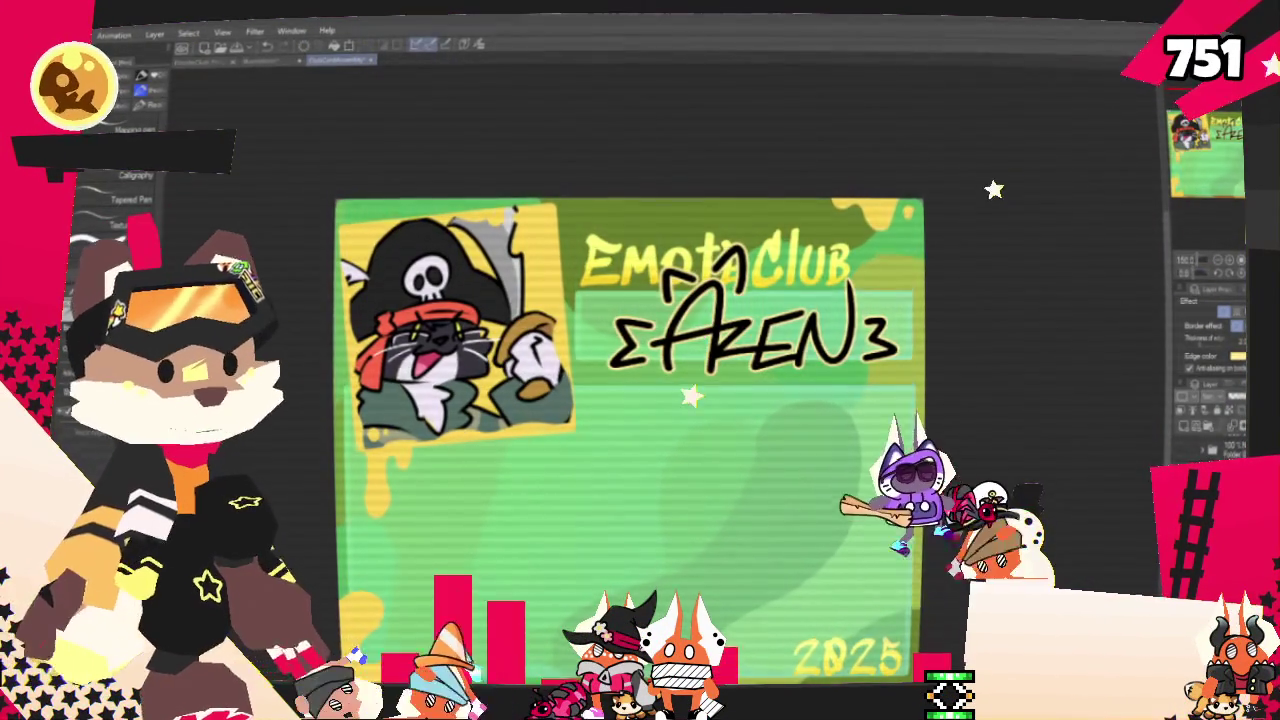
Revert to the pink dragon card and rotate the dragon slightly in its corner panel
key("ctrl+z")
key("ctrl+z")
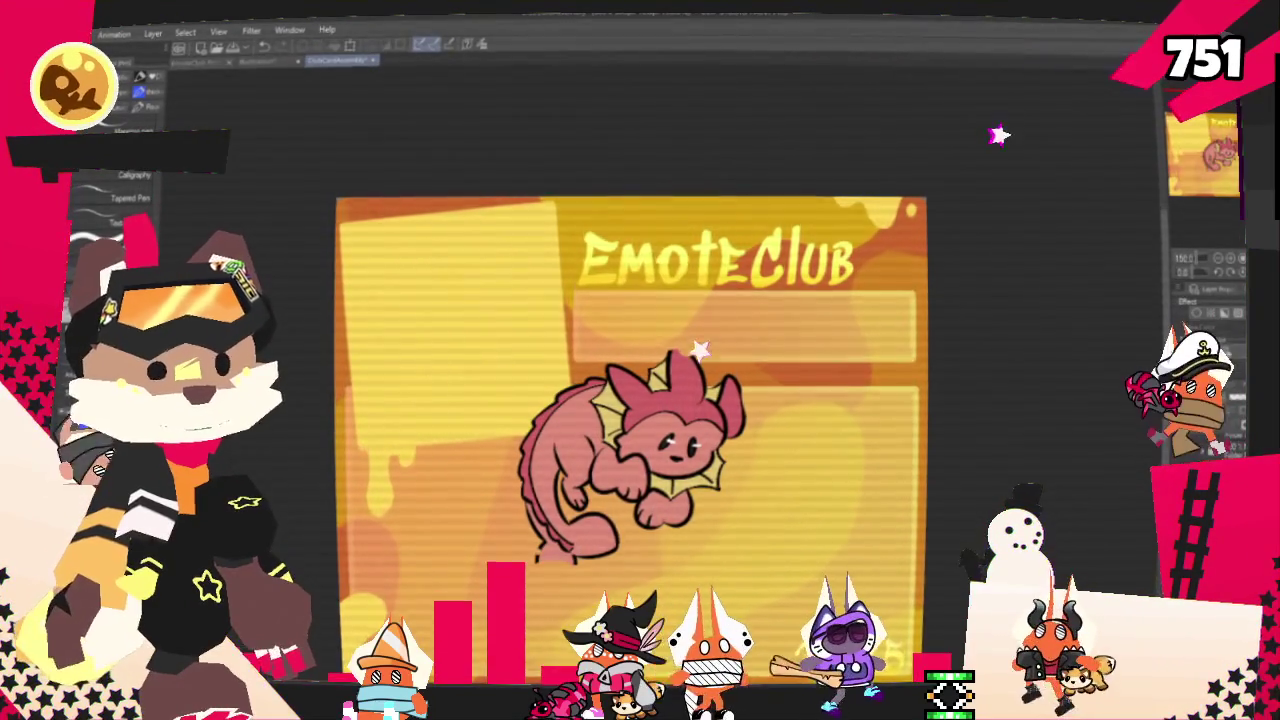
key("ctrl+t")
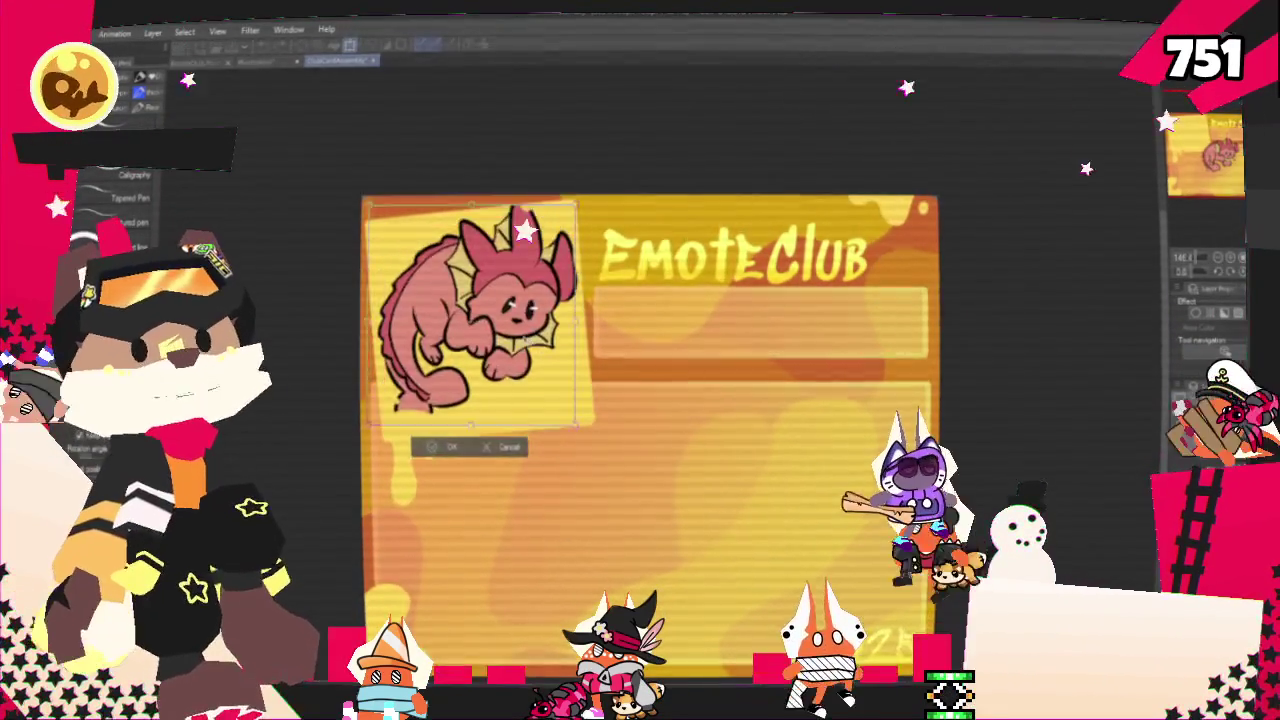
scroll(558, 313, "up", 2)
mouse_move(560, 330)
left_mouse_down()
mouse_move(545, 366)
mouse_move(603, 367)
left_mouse_up()
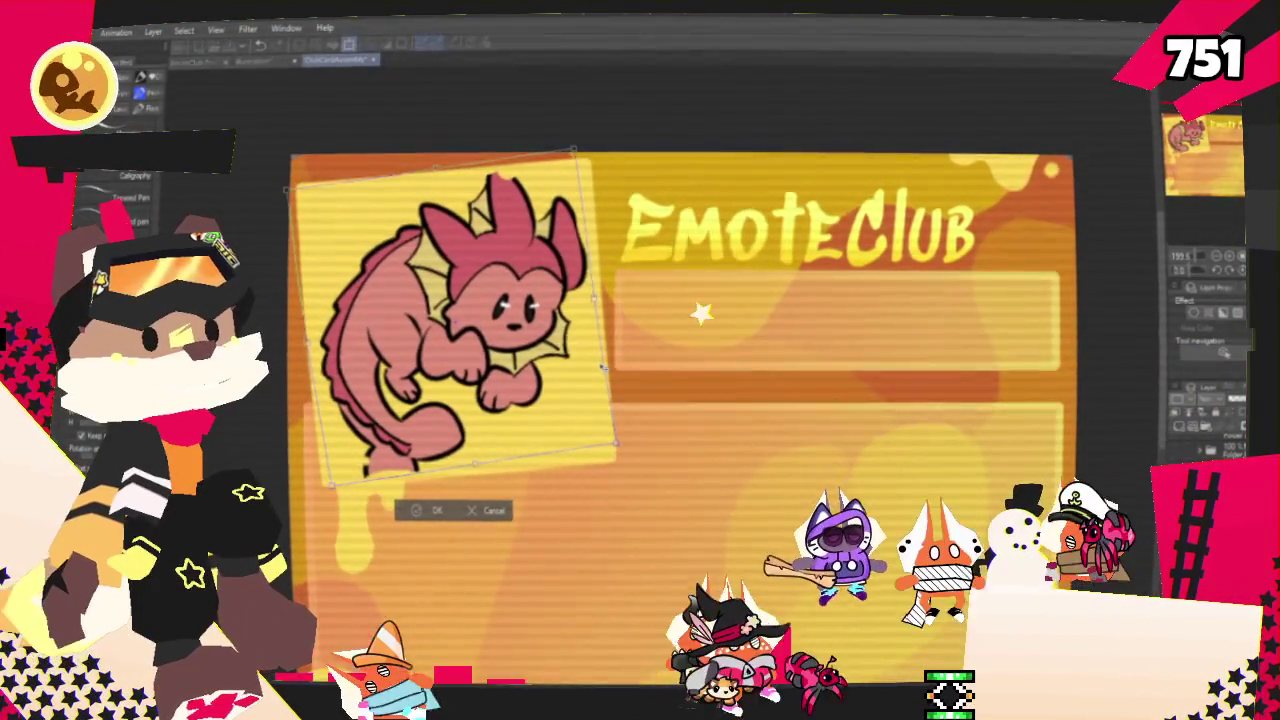
key("Return")
scroll(675, 354, "down", 2)
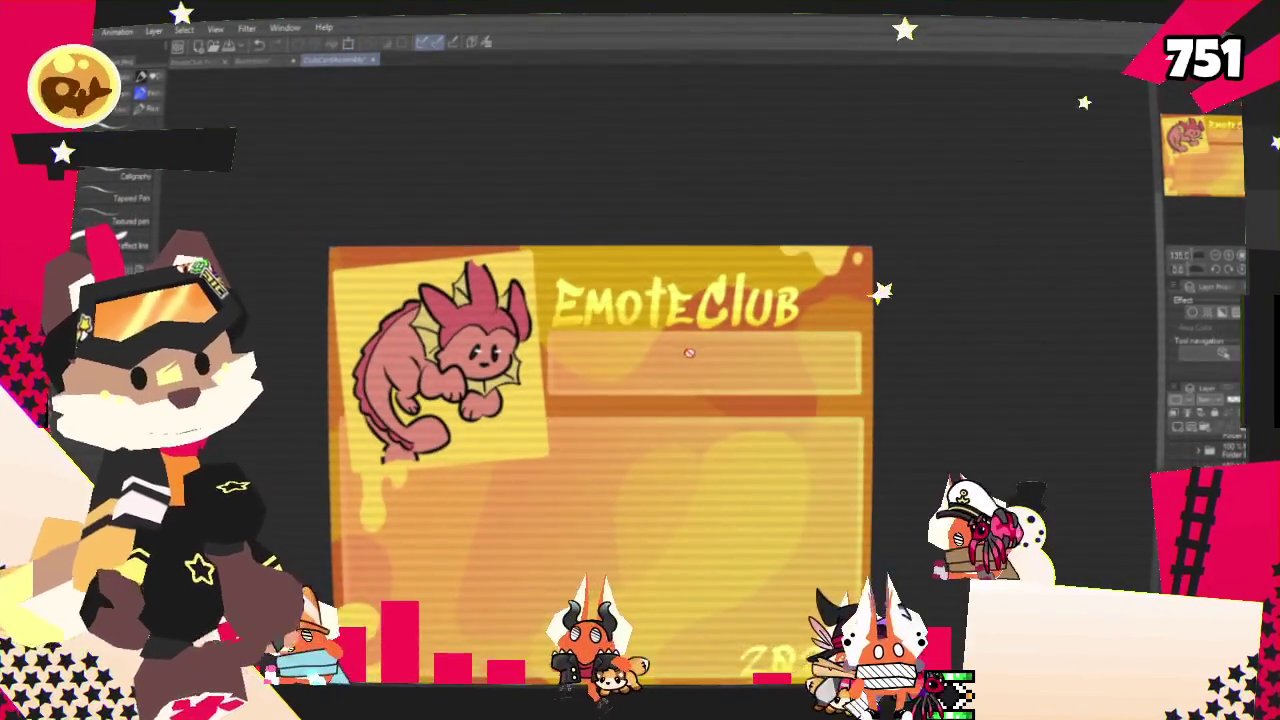
scroll(675, 354, "up", 1)
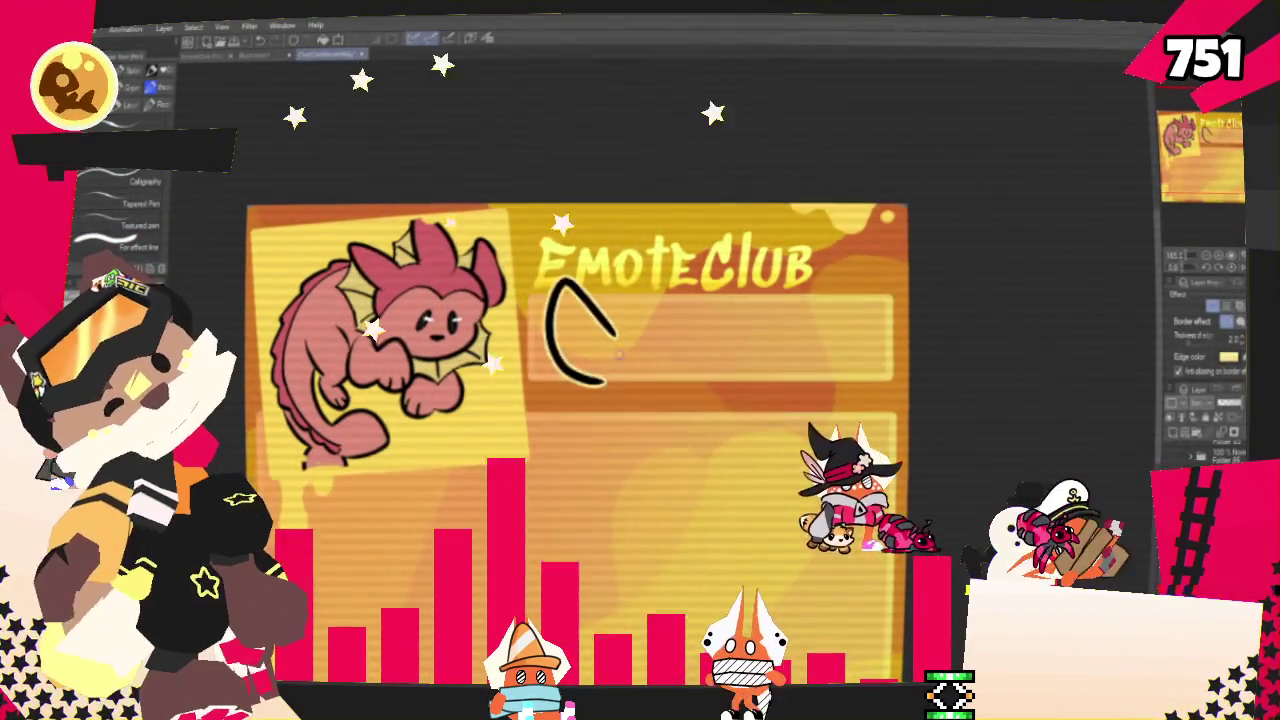
Draw the N below EmoteClub, trying E and O strokes before undoing back to just the N
left_click_drag(550, 285, 613, 367)
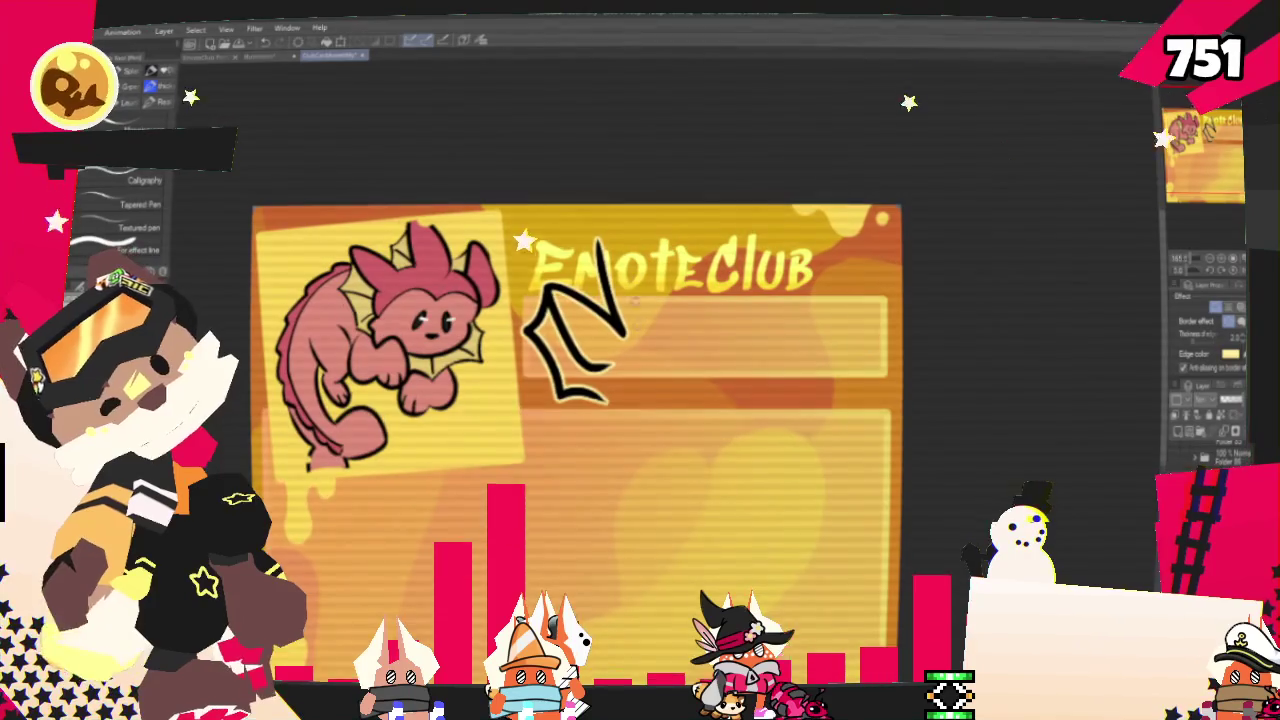
left_click_drag(622, 262, 665, 246)
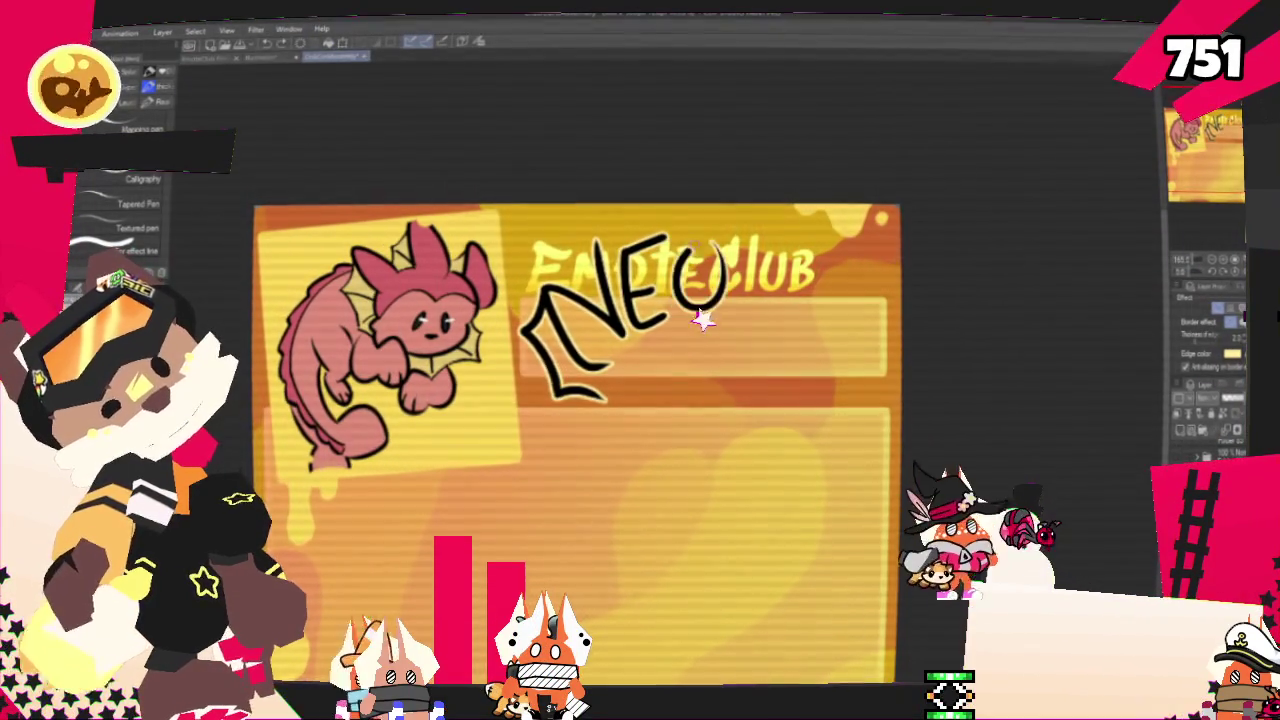
key("ctrl+z")
left_click_drag(705, 245, 702, 250)
key("ctrl+z")
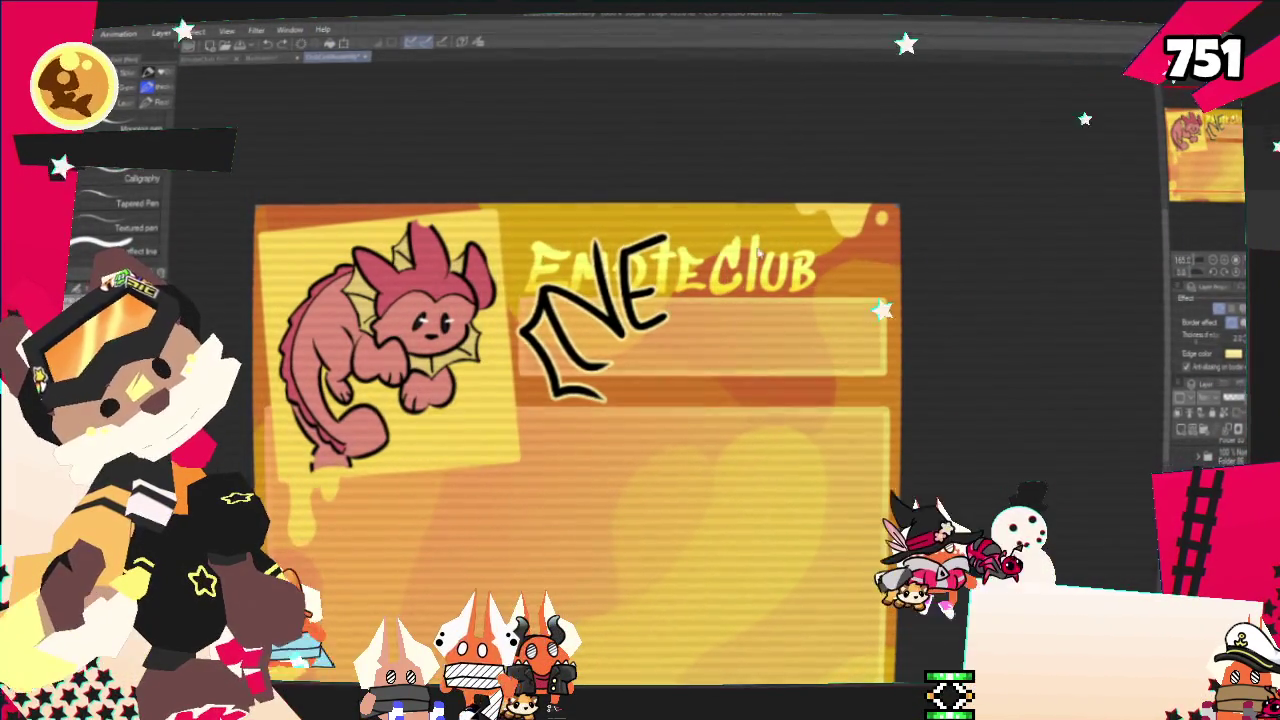
key("ctrl+z")
key("ctrl+z")
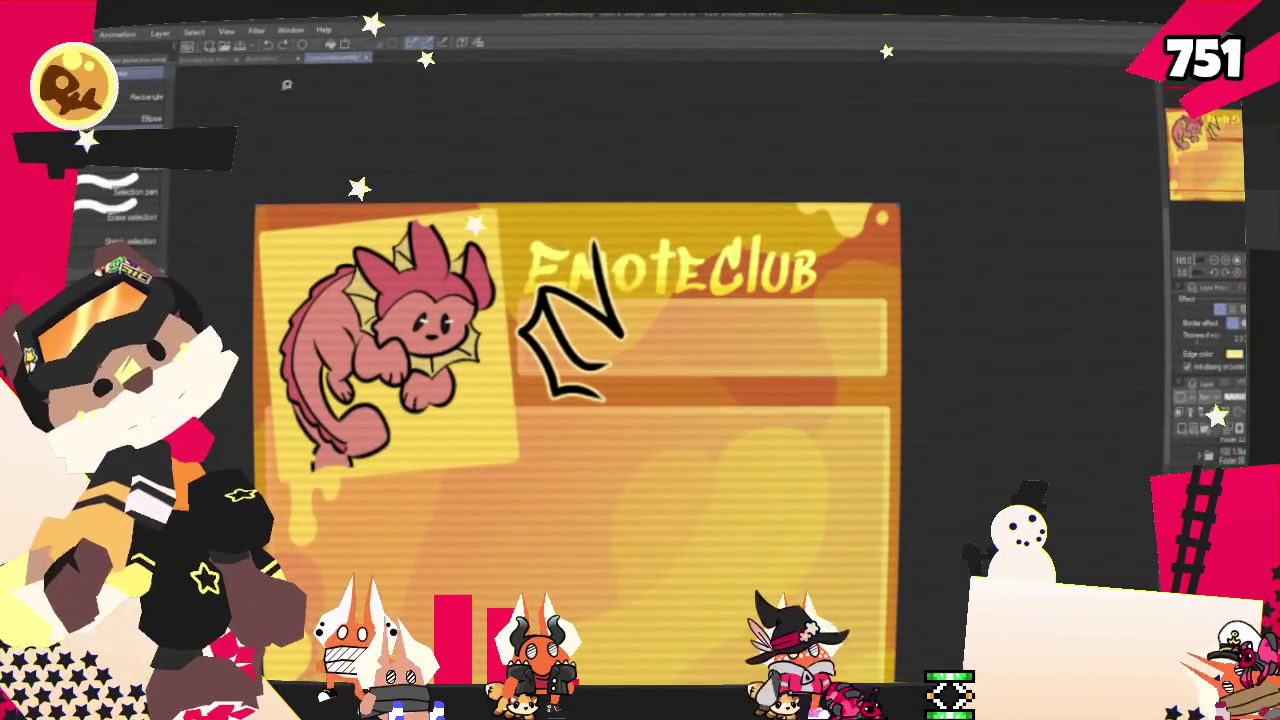
Lasso the N, copy it, flip the copy horizontally and place it at the word's right end
left_click_drag(627, 438, 515, 320)
key("ctrl+t")
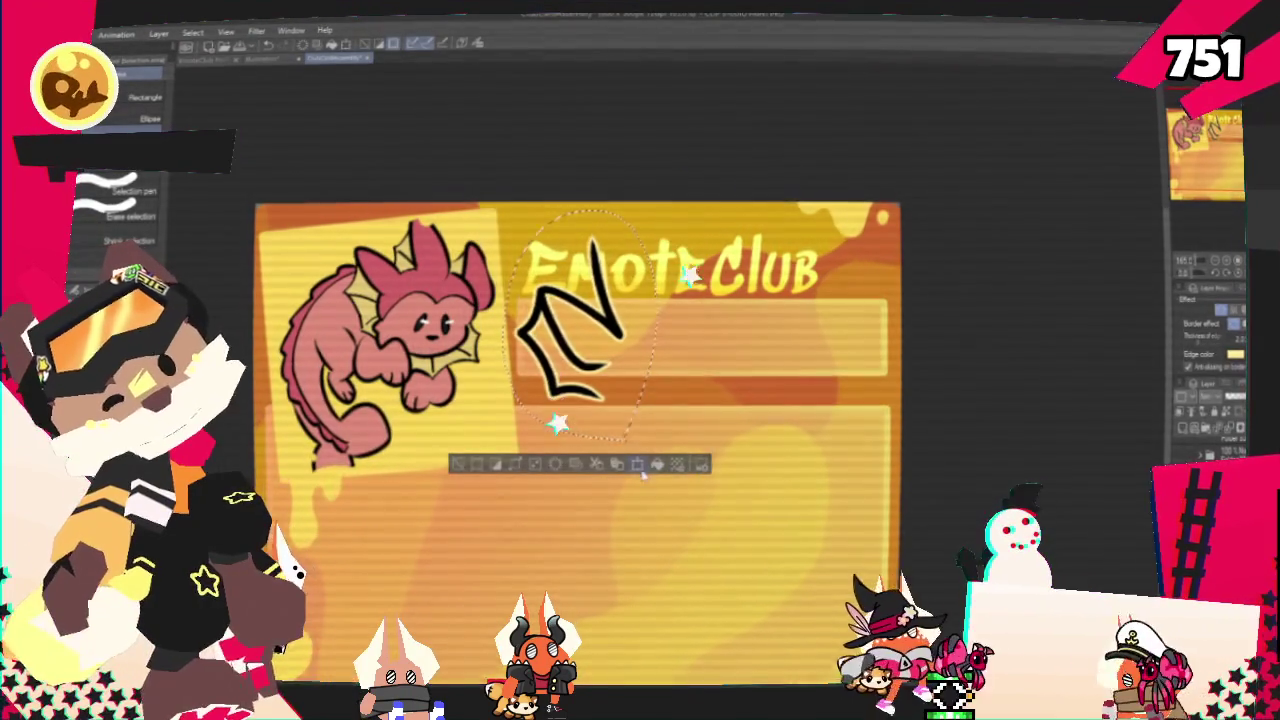
key("ctrl+c")
key("ctrl+v")
mouse_move(618, 393)
left_mouse_down()
mouse_move(833, 393)
mouse_move(815, 394)
left_mouse_up()
left_click(738, 463)
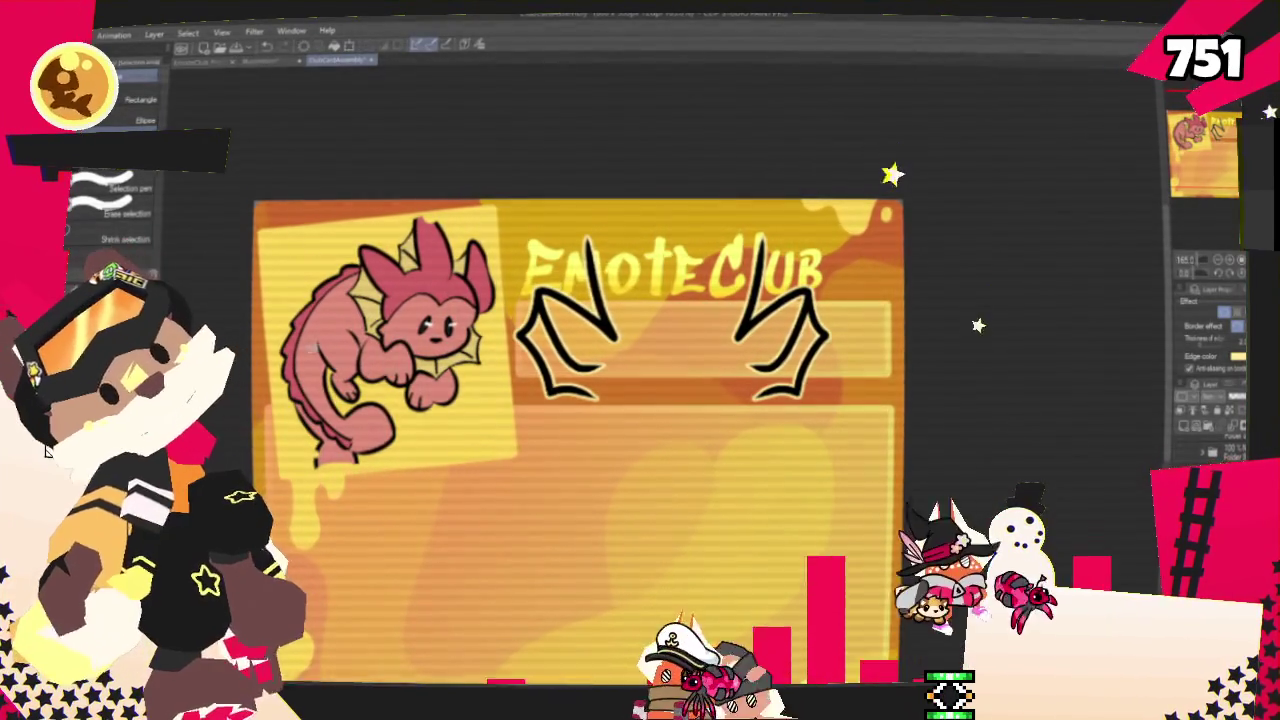
Draw a clean E between the two Ns and adjust the right-hand N
key("p")
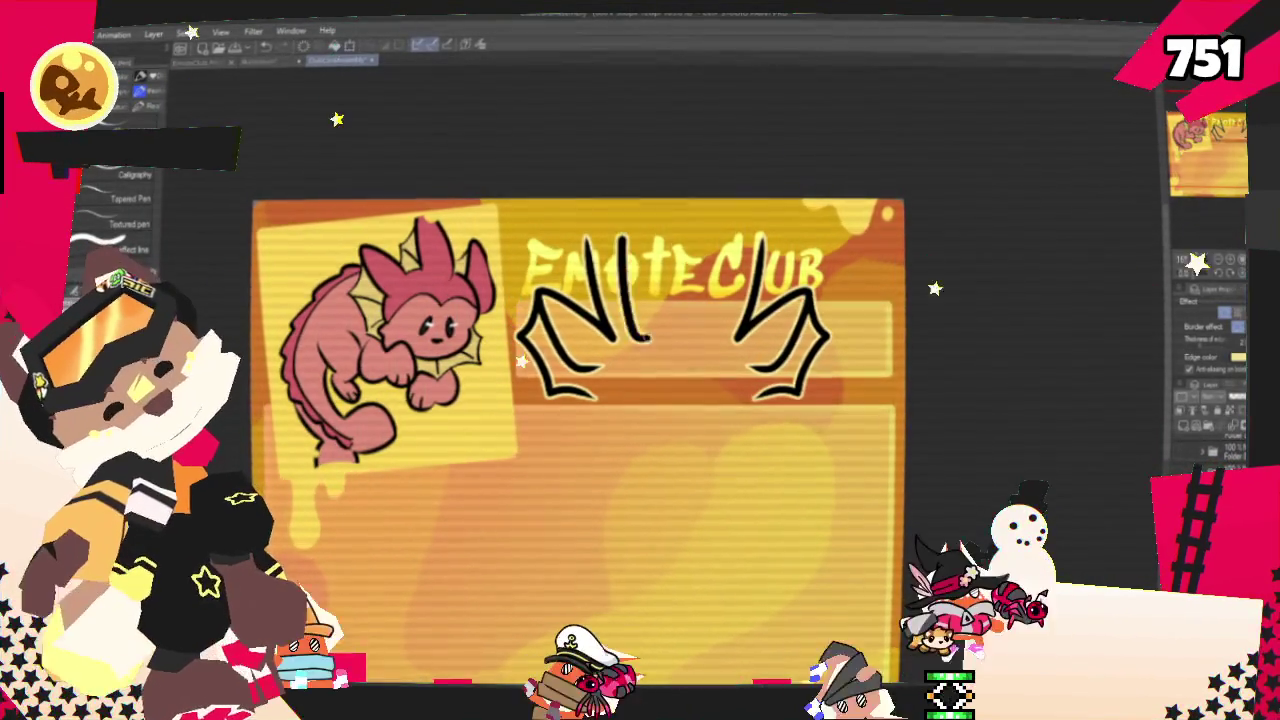
left_click_drag(605, 340, 685, 330)
left_click_drag(640, 250, 680, 325)
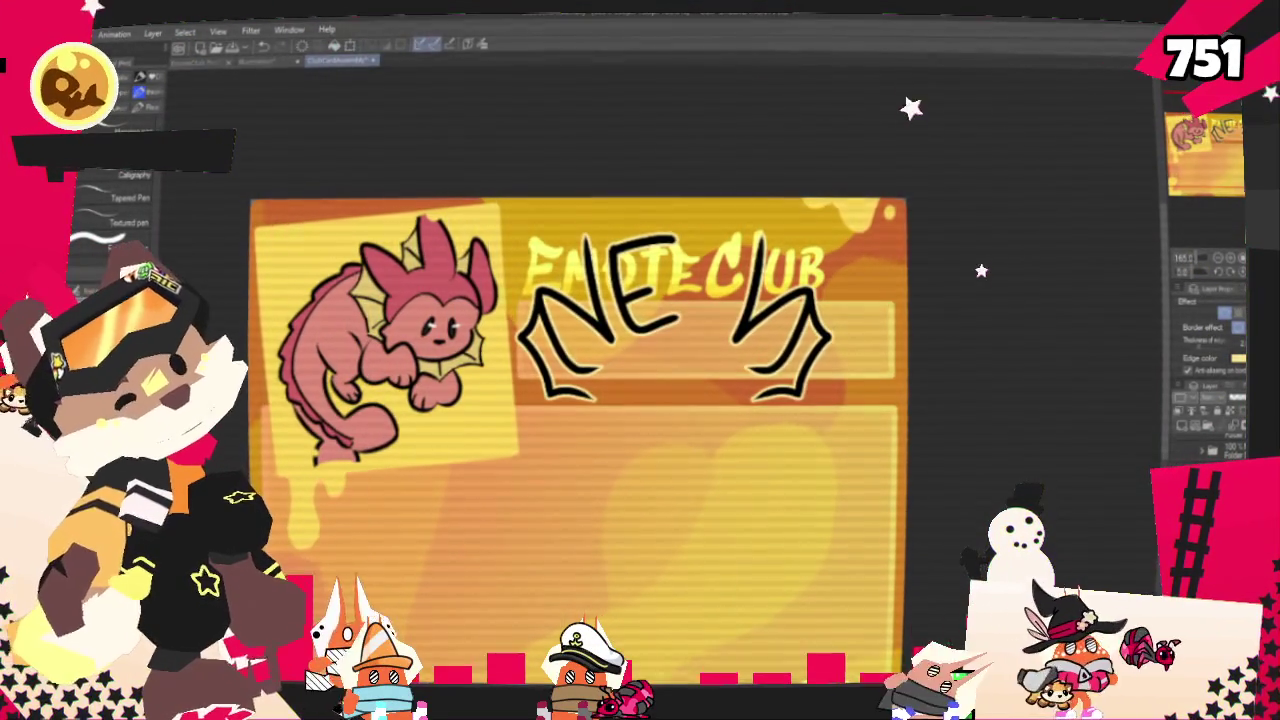
key("ctrl+t")
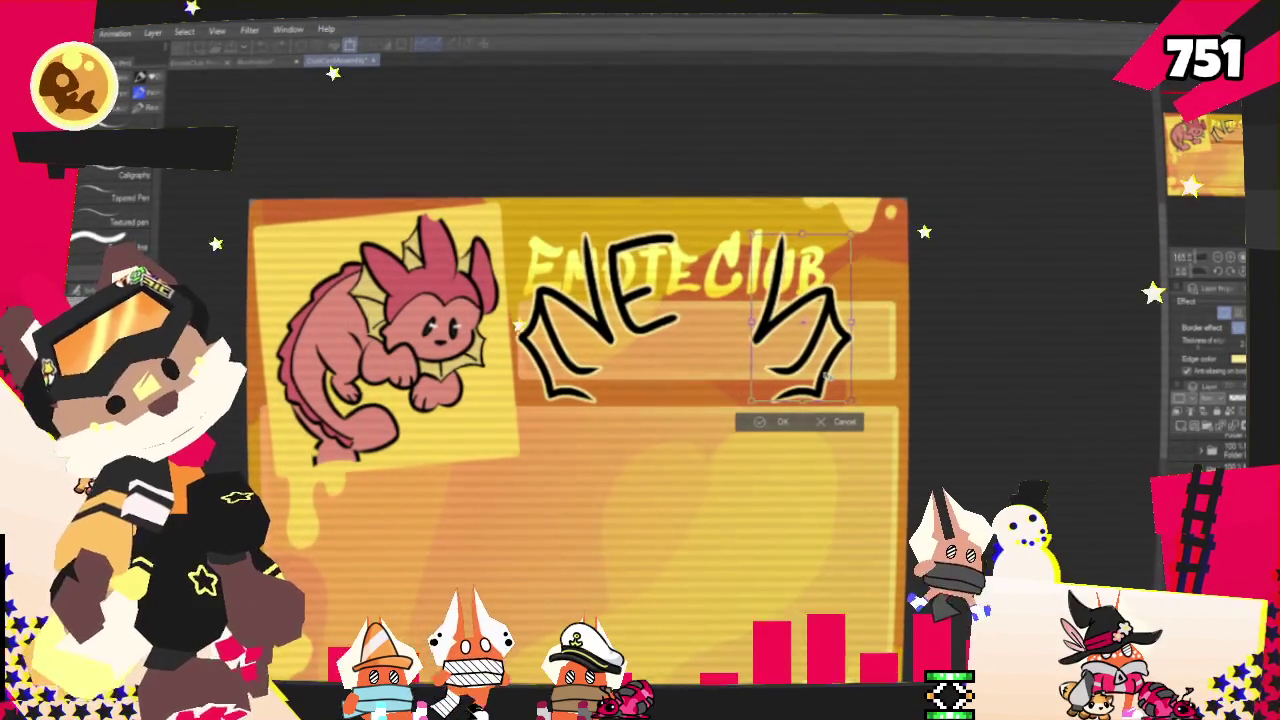
Draw the O to complete NEON, comparing it with undo/redo, then transform the lettering
left_click_drag(710, 250, 700, 325)
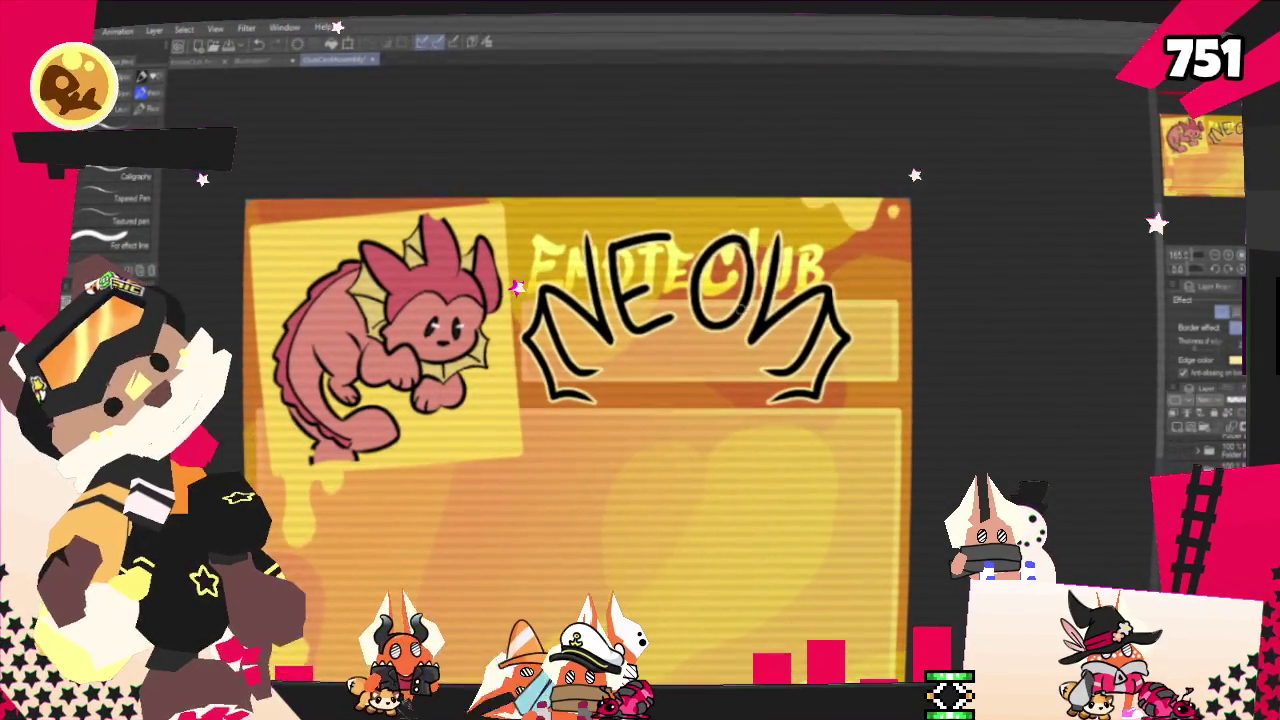
key("ctrl+z")
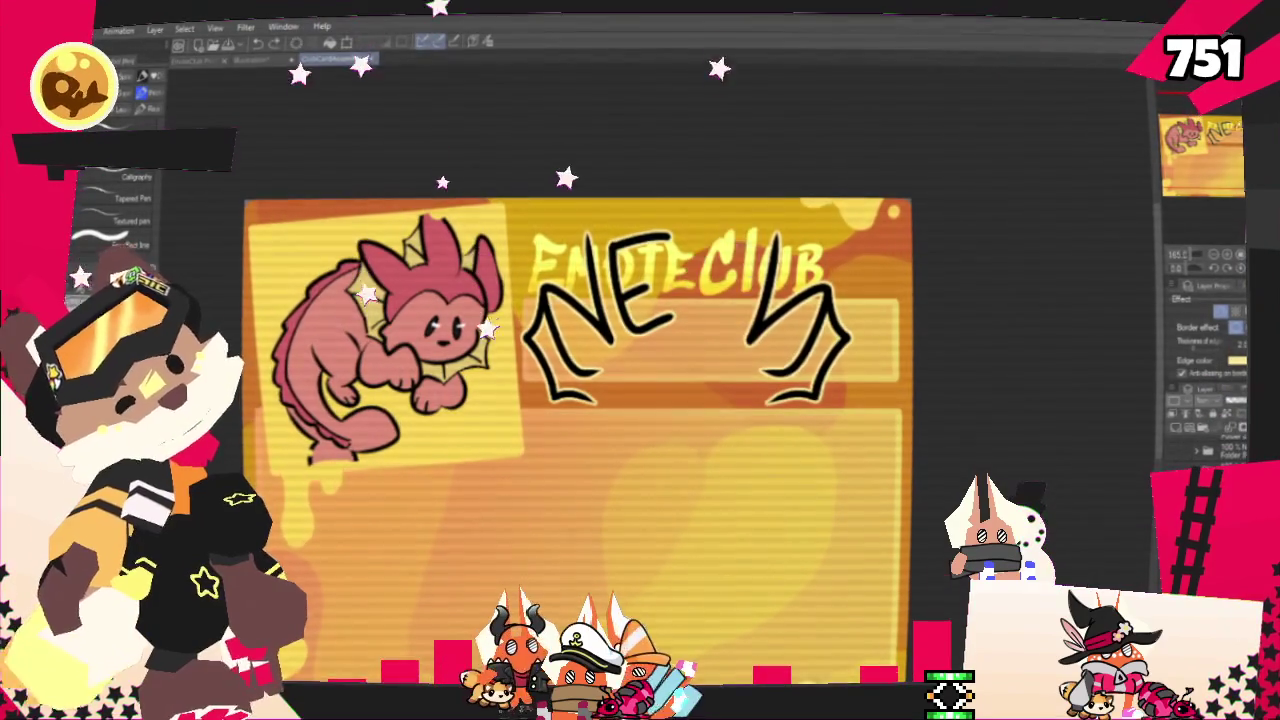
left_click_drag(710, 245, 700, 320)
key("ctrl+z")
key("ctrl+y")
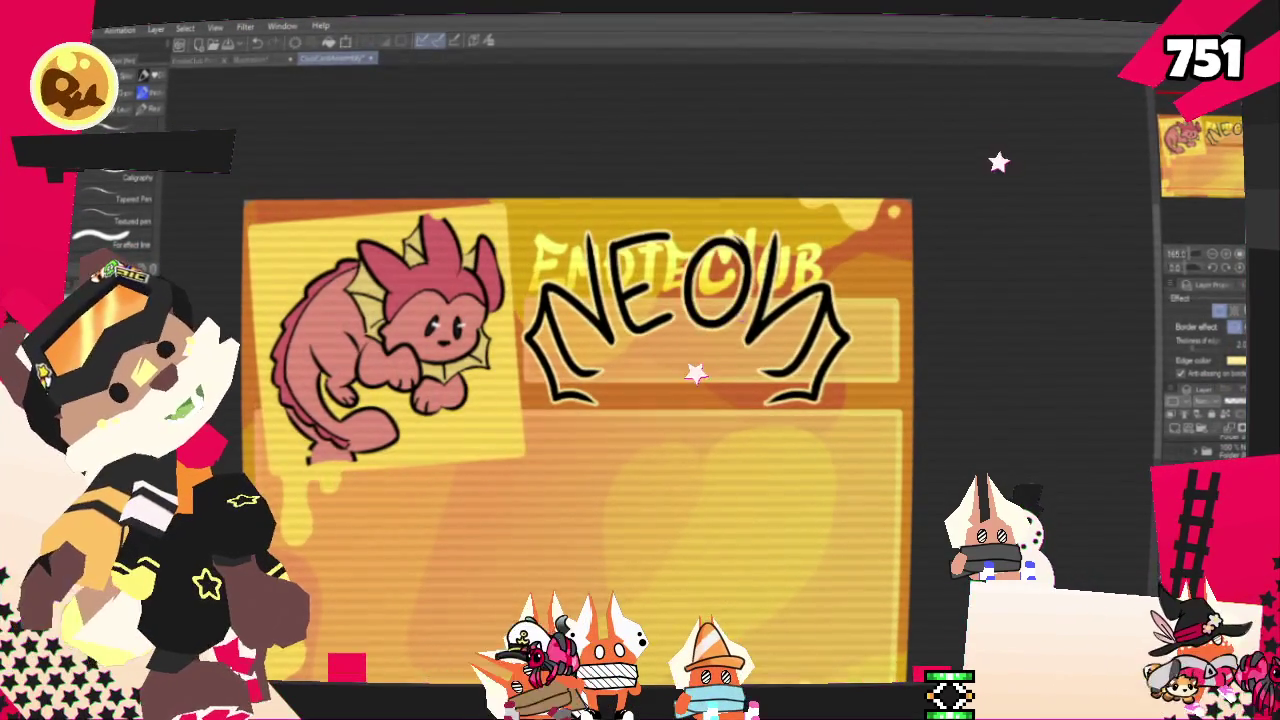
key("ctrl+z")
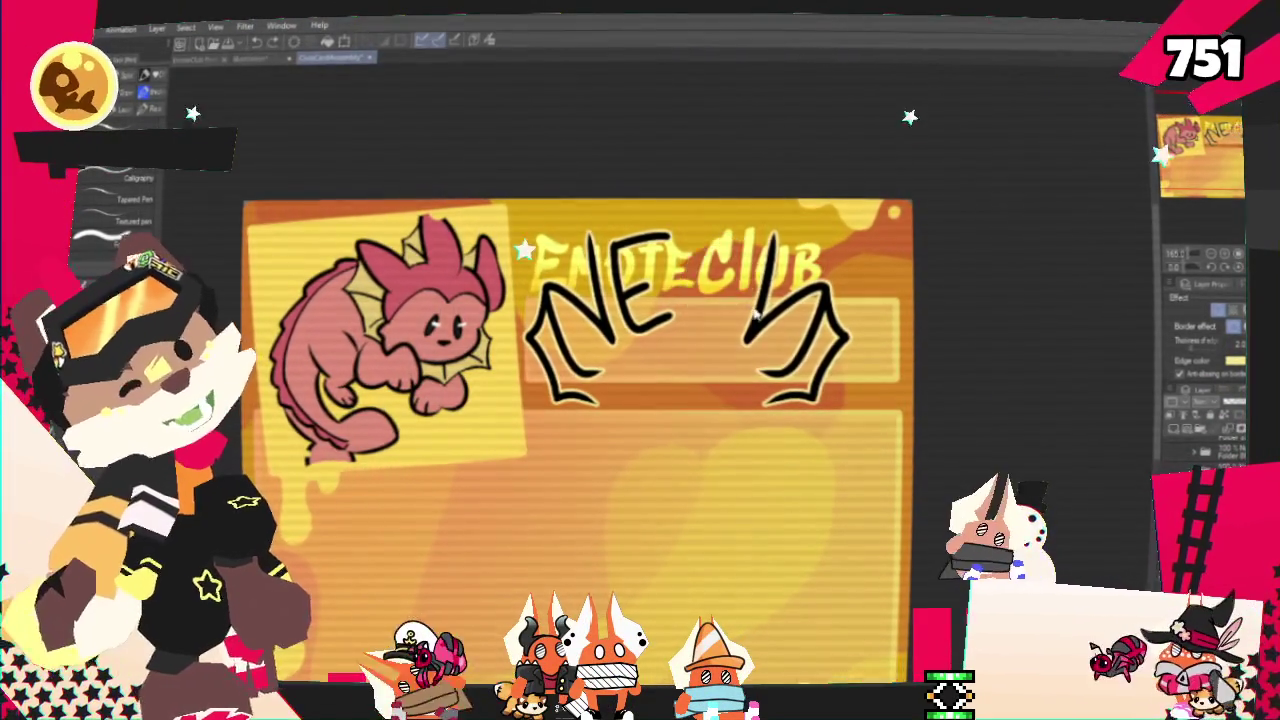
key("ctrl+y")
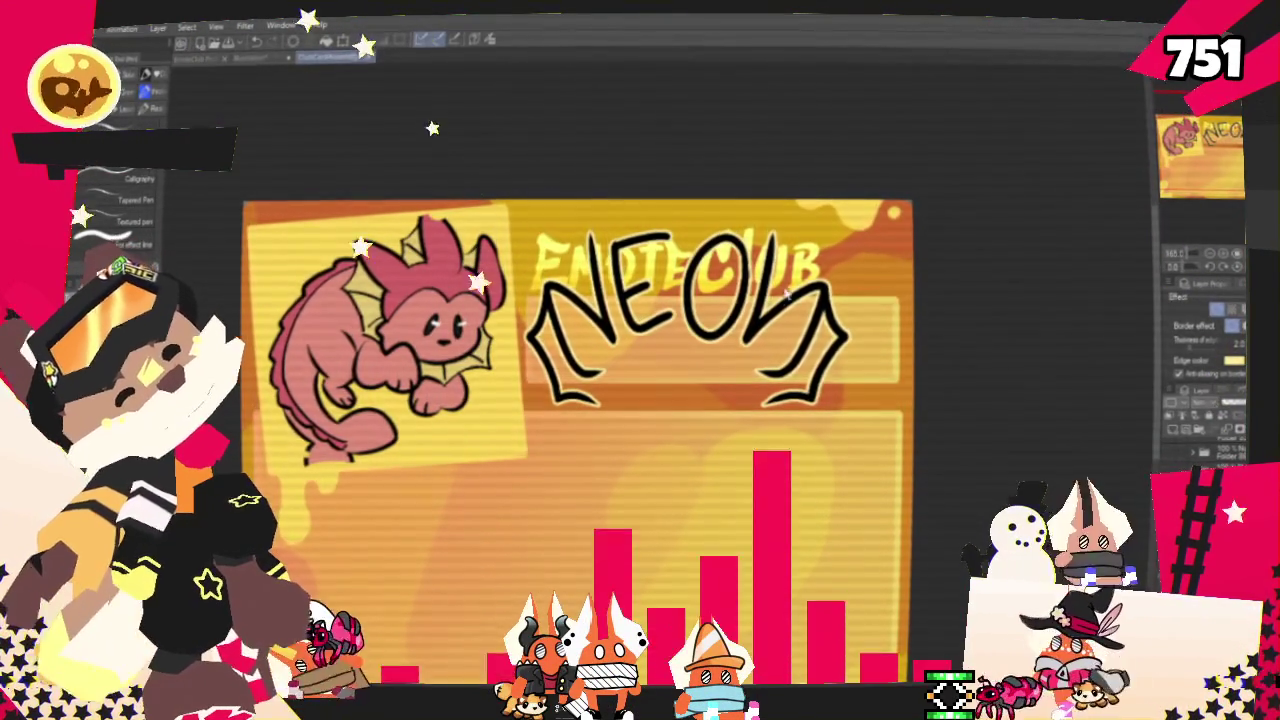
key("ctrl+z")
key("ctrl+y")
key("ctrl+z")
key("ctrl+y")
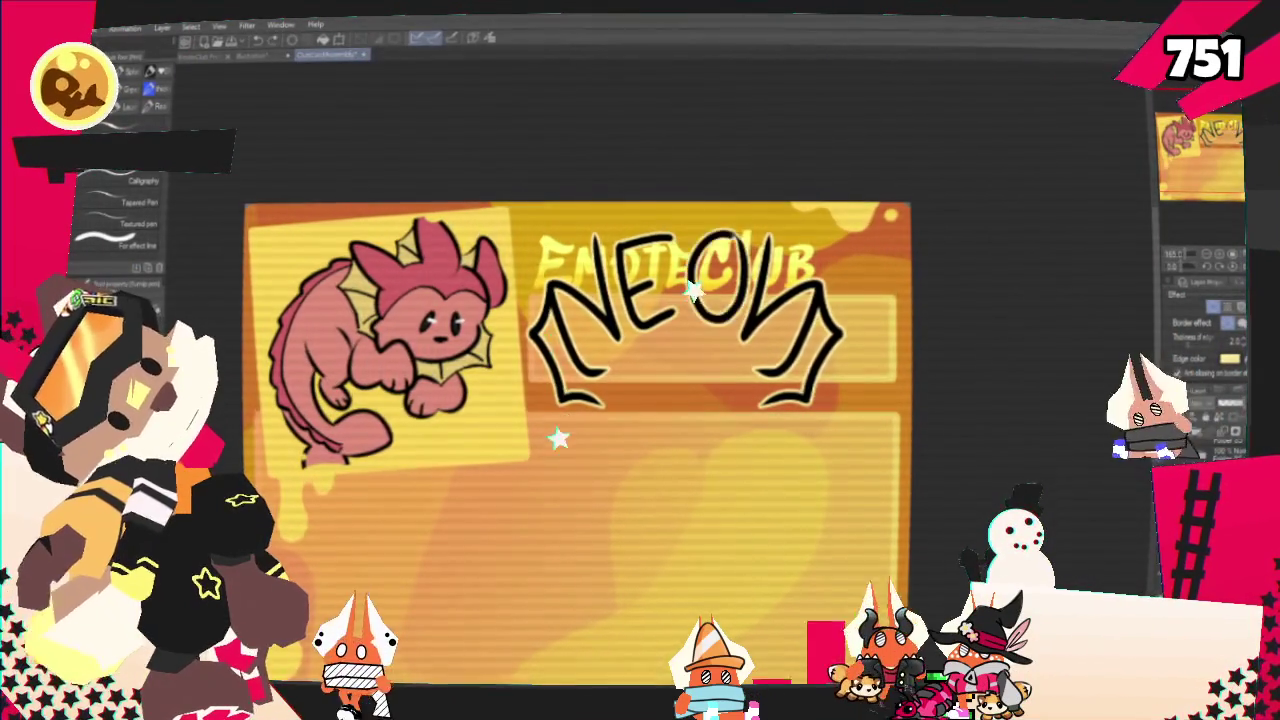
key("ctrl+z")
key("ctrl+y")
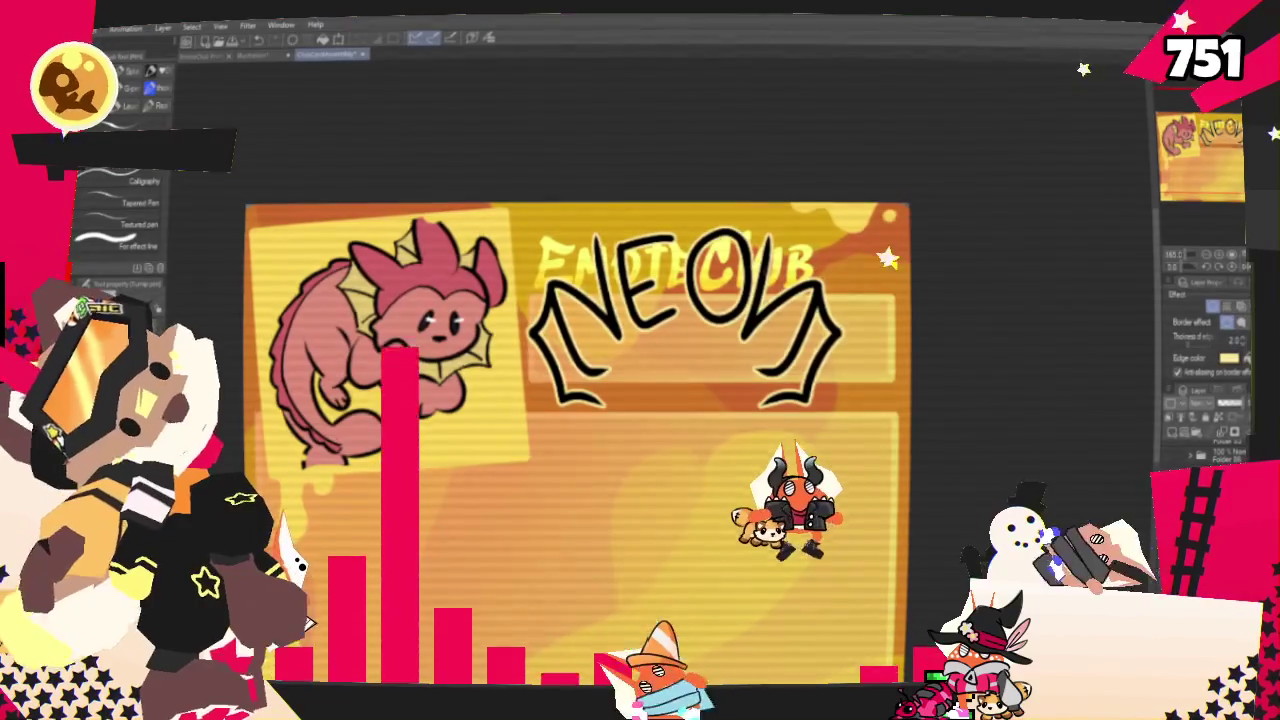
key("ctrl+z")
key("ctrl+y")
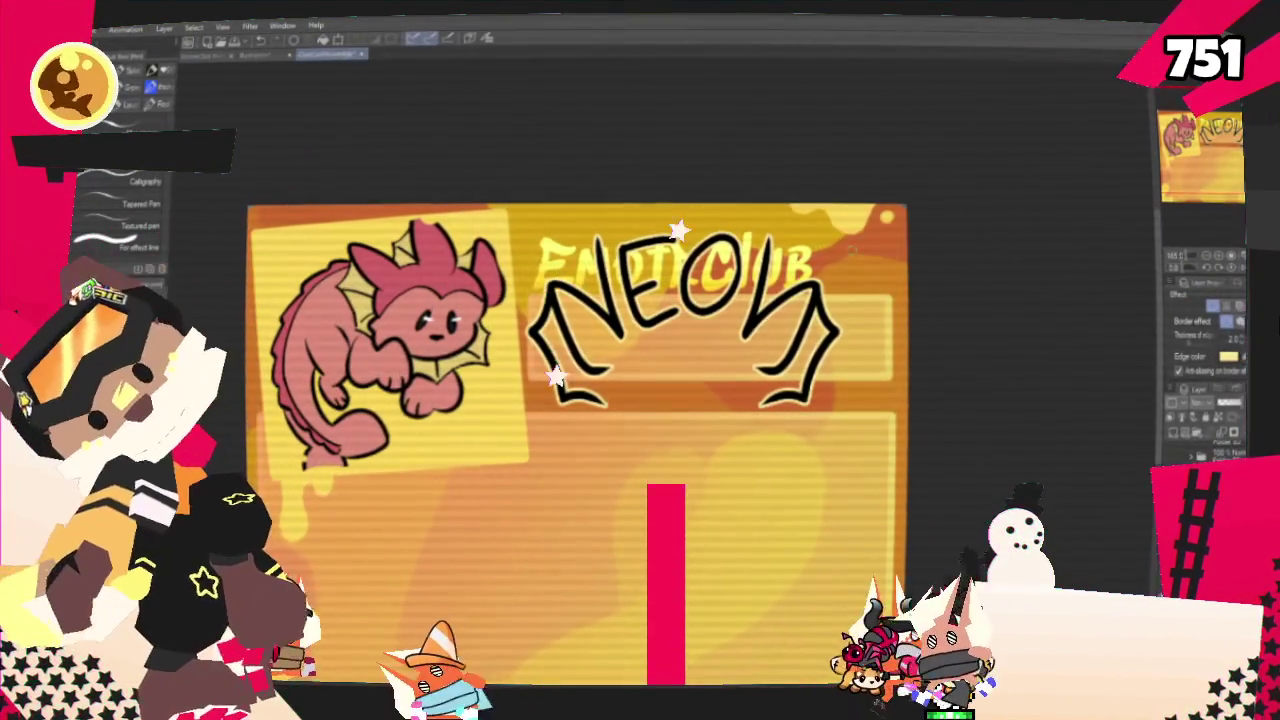
key("m")
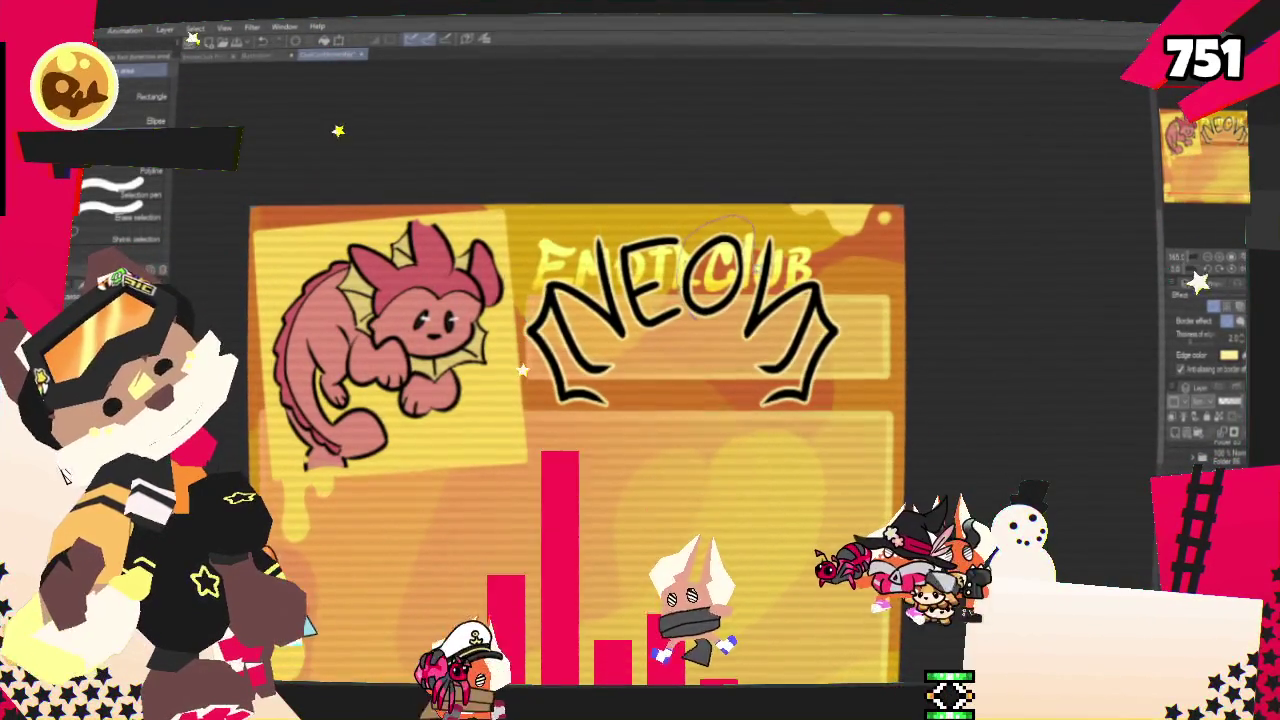
key("ctrl+t")
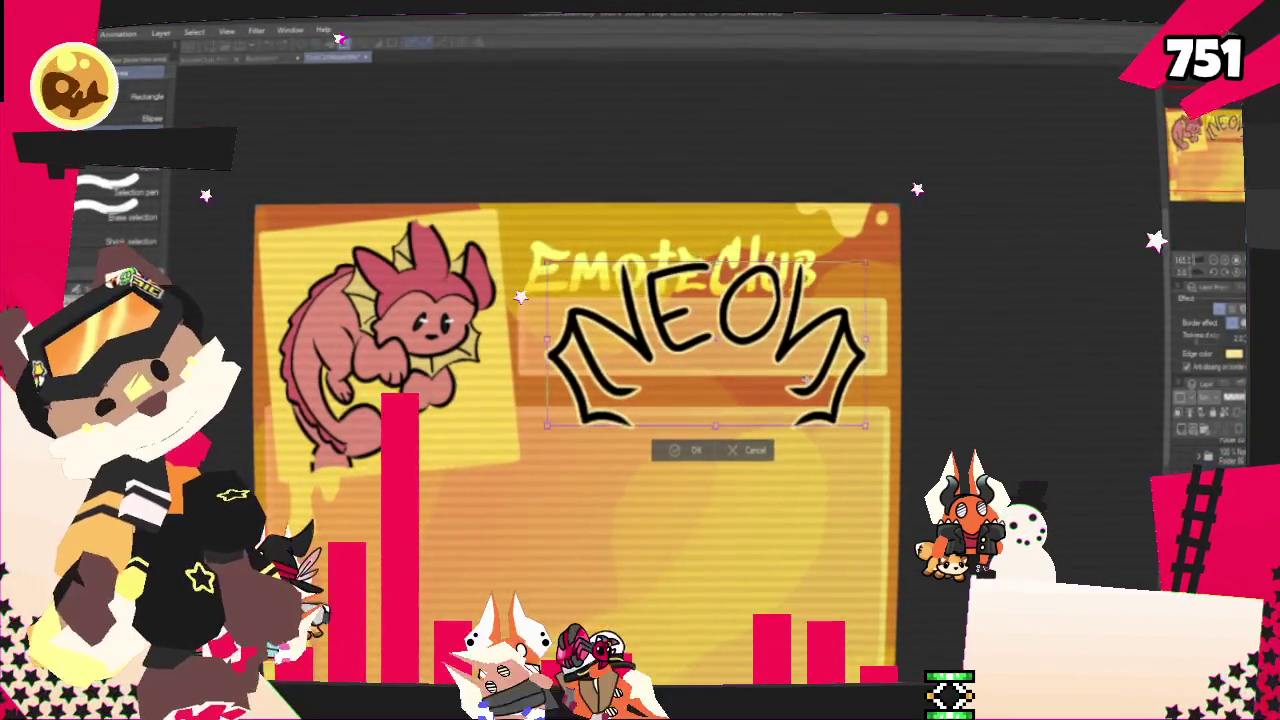
Commit the enlarged size of the NEON lettering
key("Return")
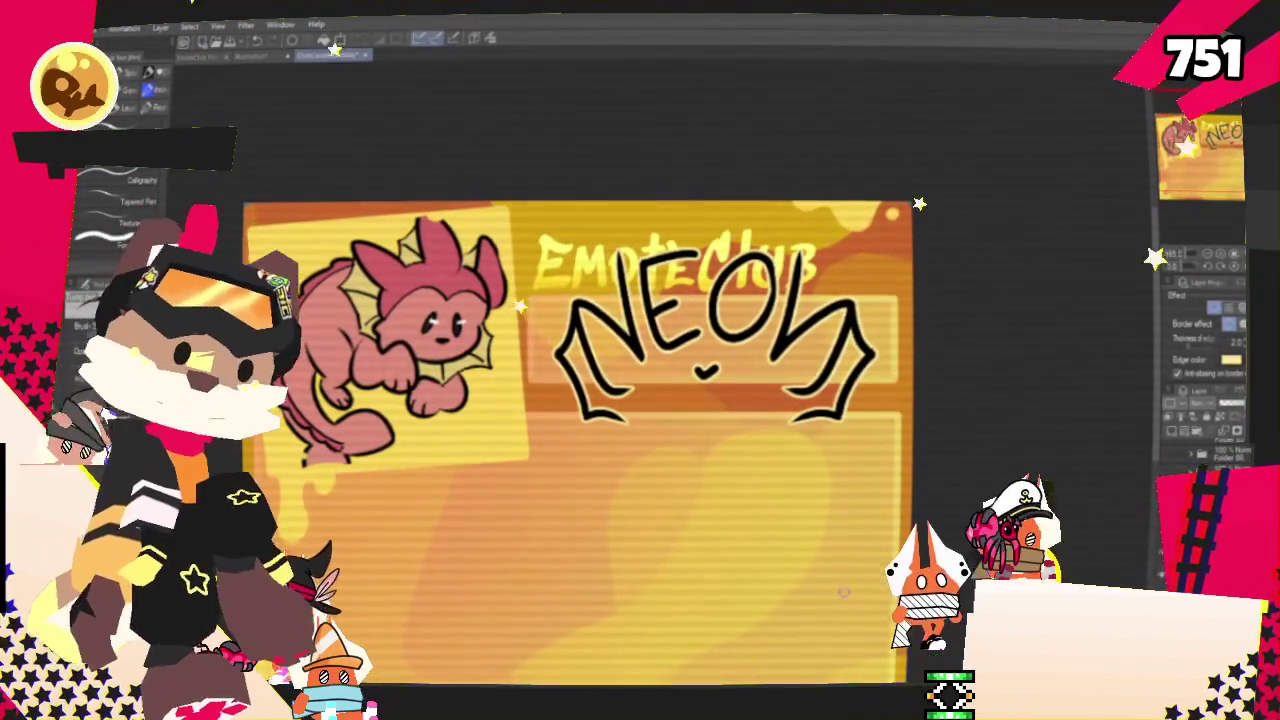
Zoom out to the whole card and export it via File > Export (Single Layer)
scroll(786, 257, "down", 2)
scroll(793, 353, "down", 2)
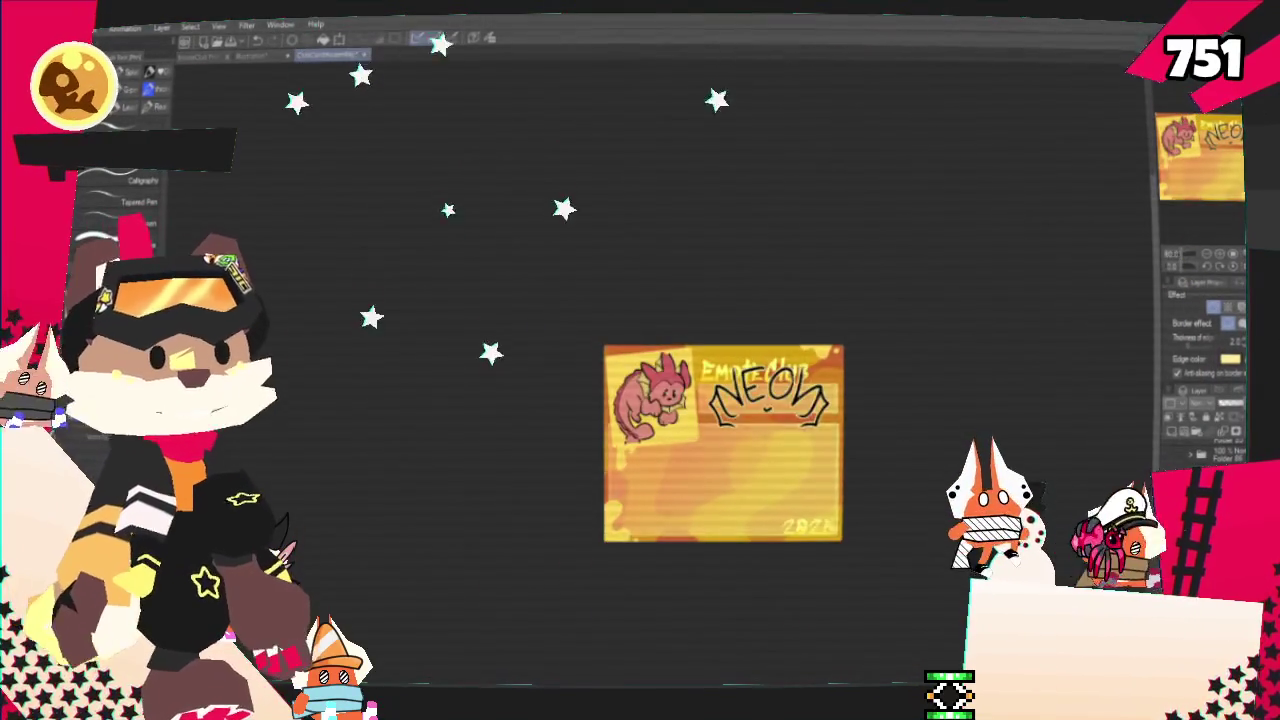
scroll(797, 420, "up", 2)
scroll(840, 390, "up", 2)
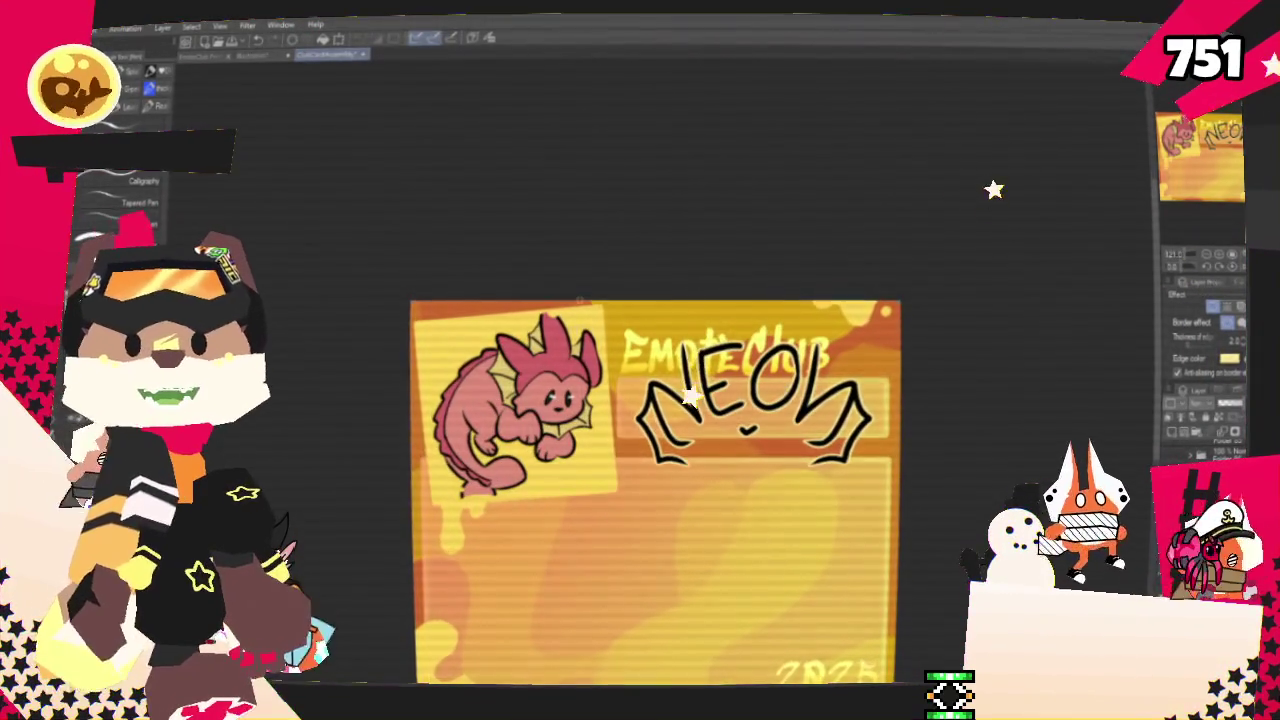
scroll(860, 340, "down", 1)
scroll(870, 330, "up", 2)
scroll(597, 522, "down", 1)
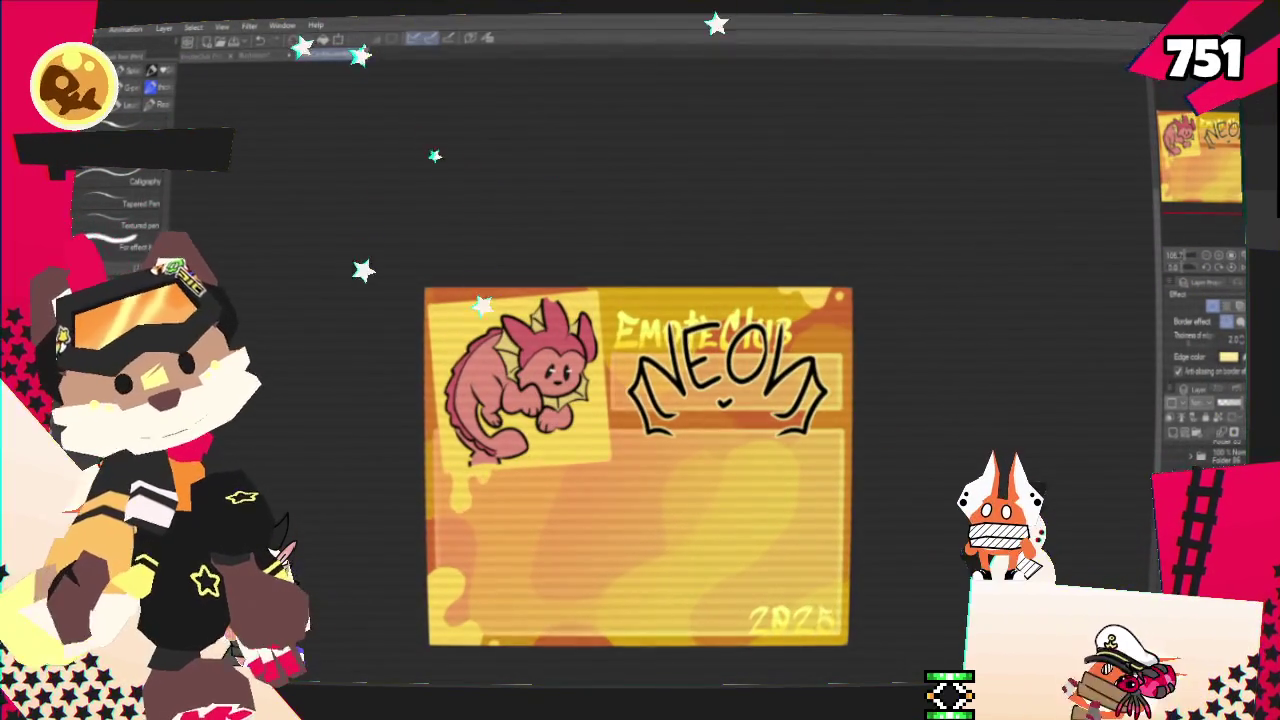
left_click(80, 26)
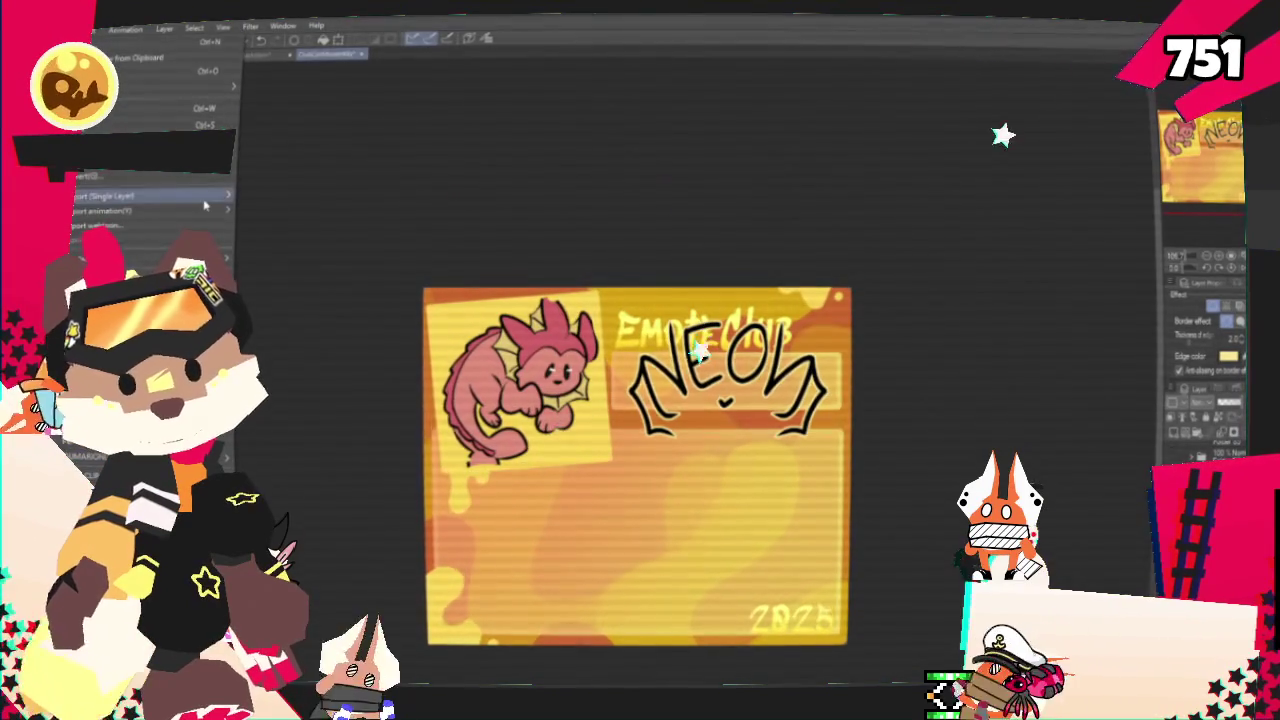
left_click(305, 228)
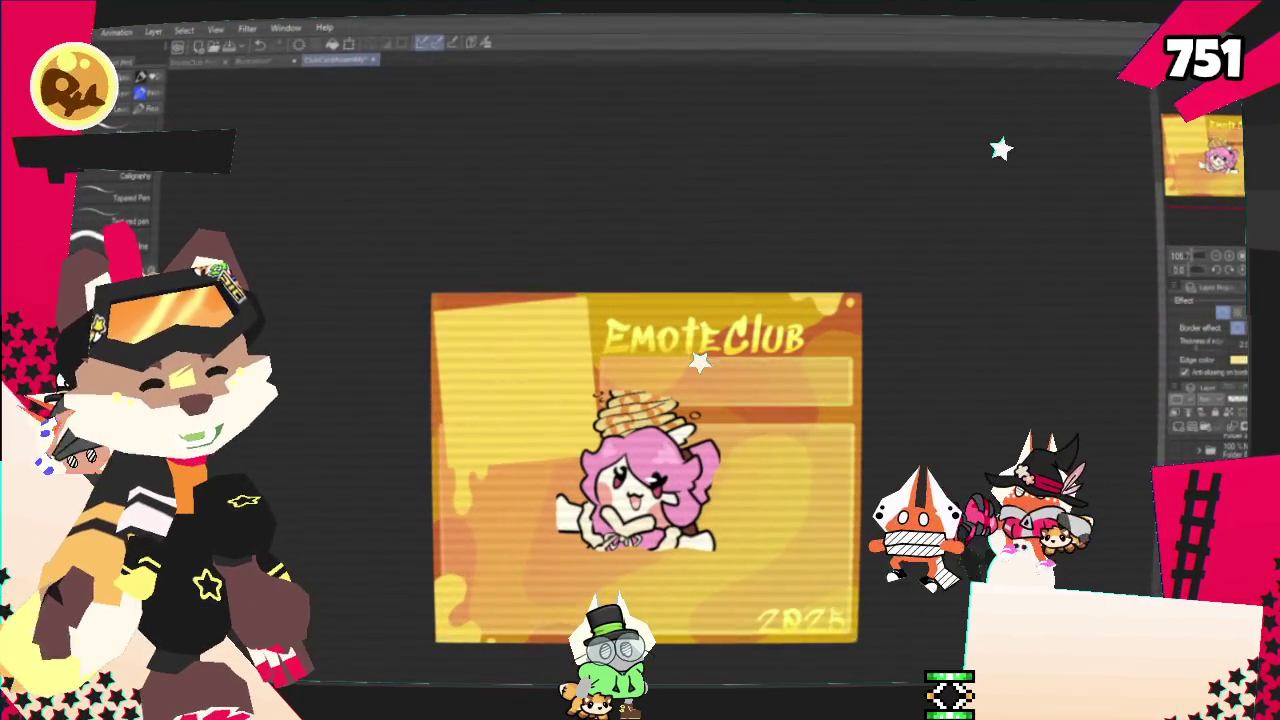
Move the pink-haired portrait up-left into the yellow top-left panel
scroll(741, 224, "up", 2)
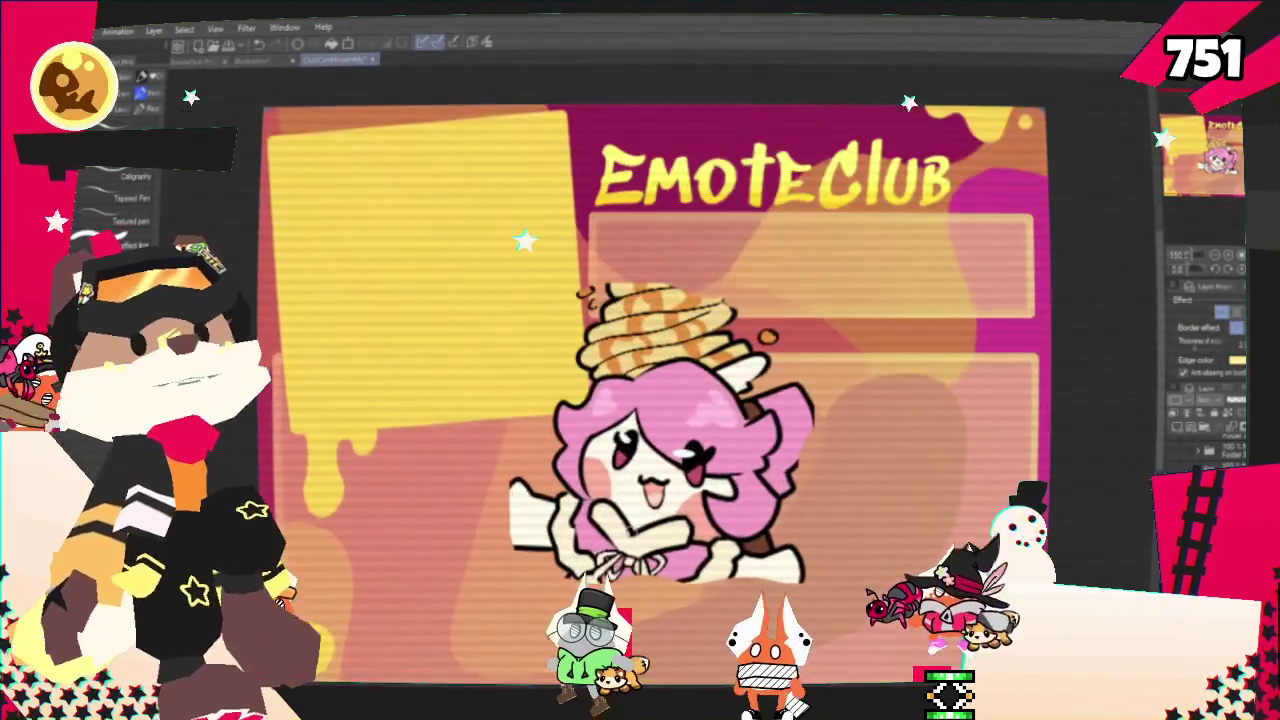
key("ctrl+t")
key("Return")
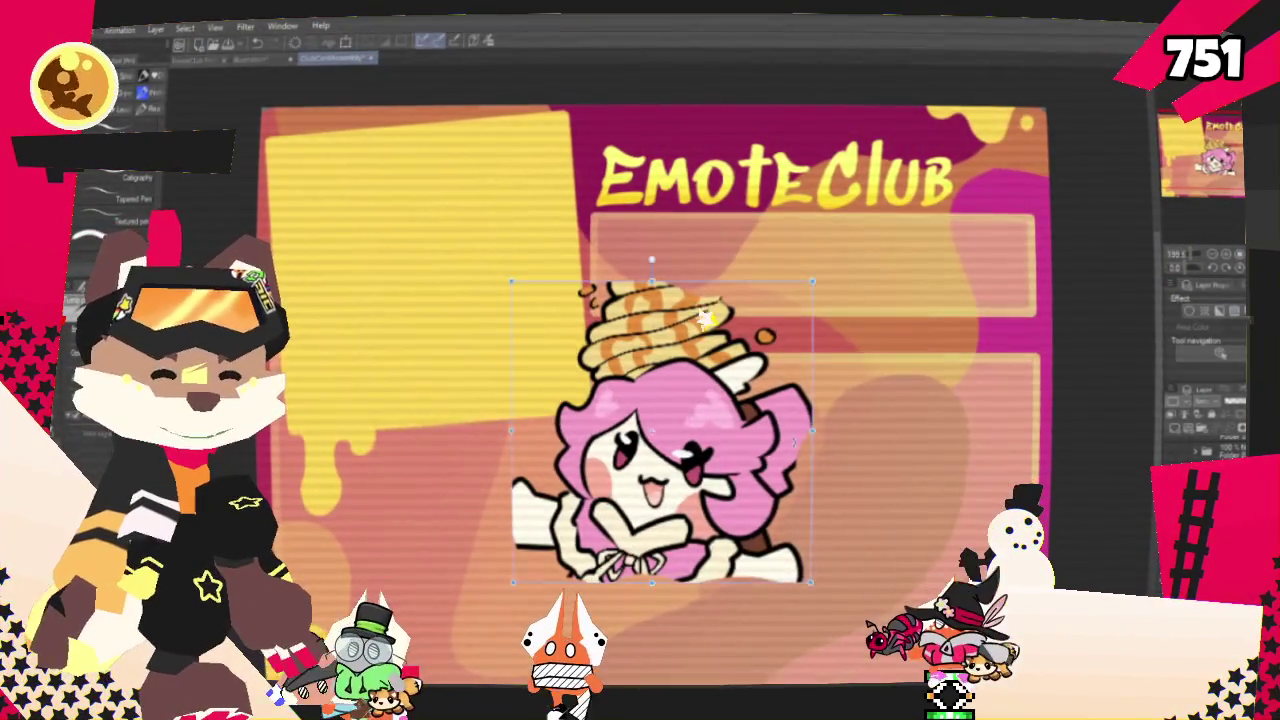
key("ctrl+t")
left_click_drag(660, 440, 400, 243)
scroll(696, 334, "down", 2)
scroll(589, 287, "up", 1)
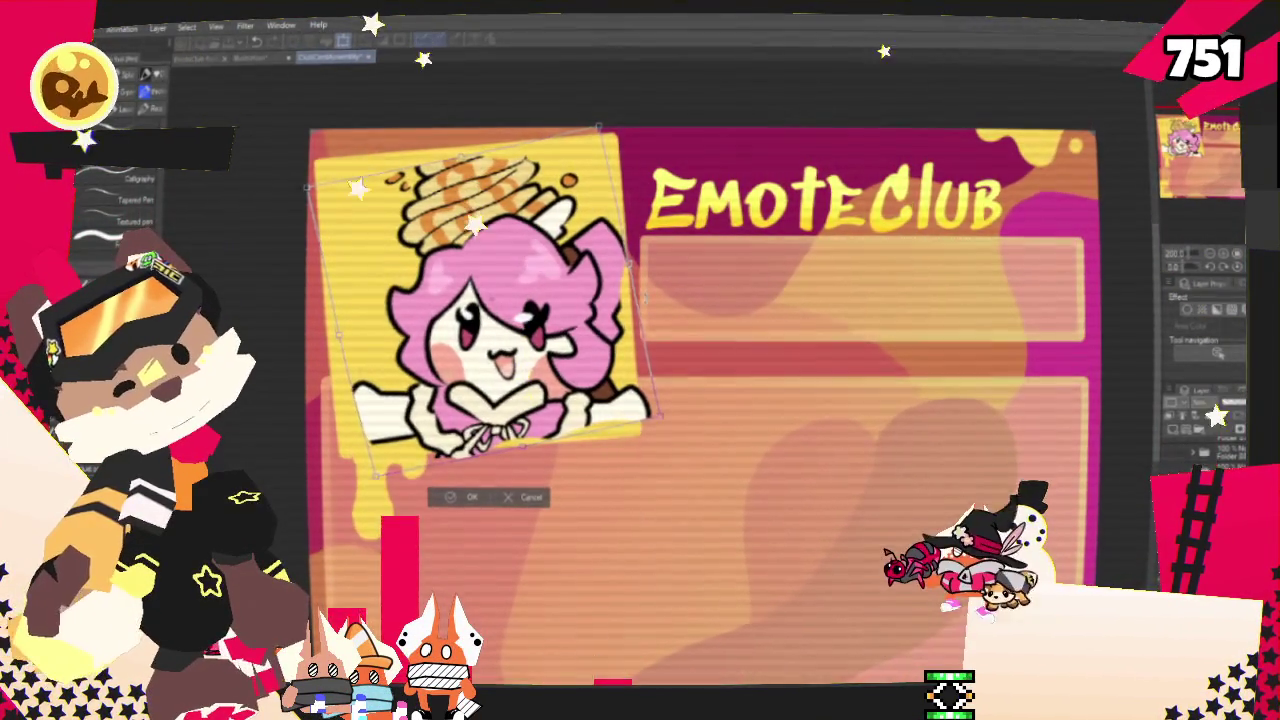
left_click_drag(475, 290, 483, 289)
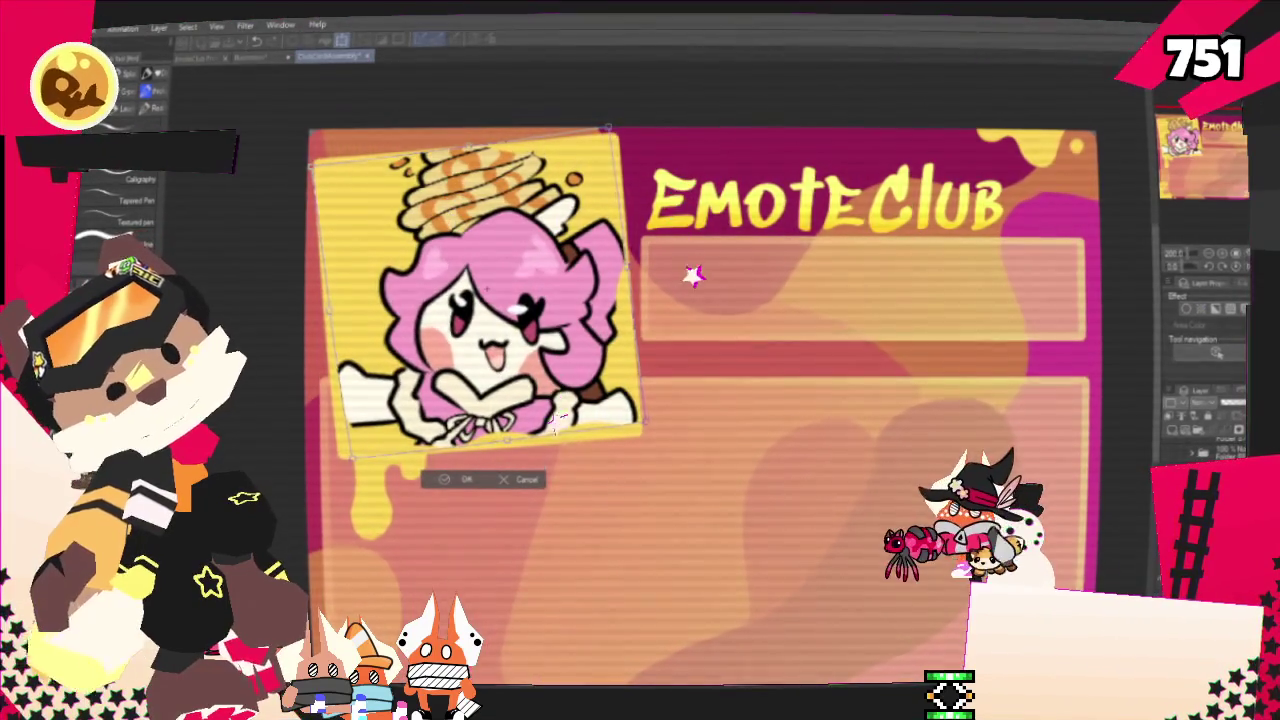
Flip the portrait horizontally to face right, settle it in place, and fit the card in view
key("h")
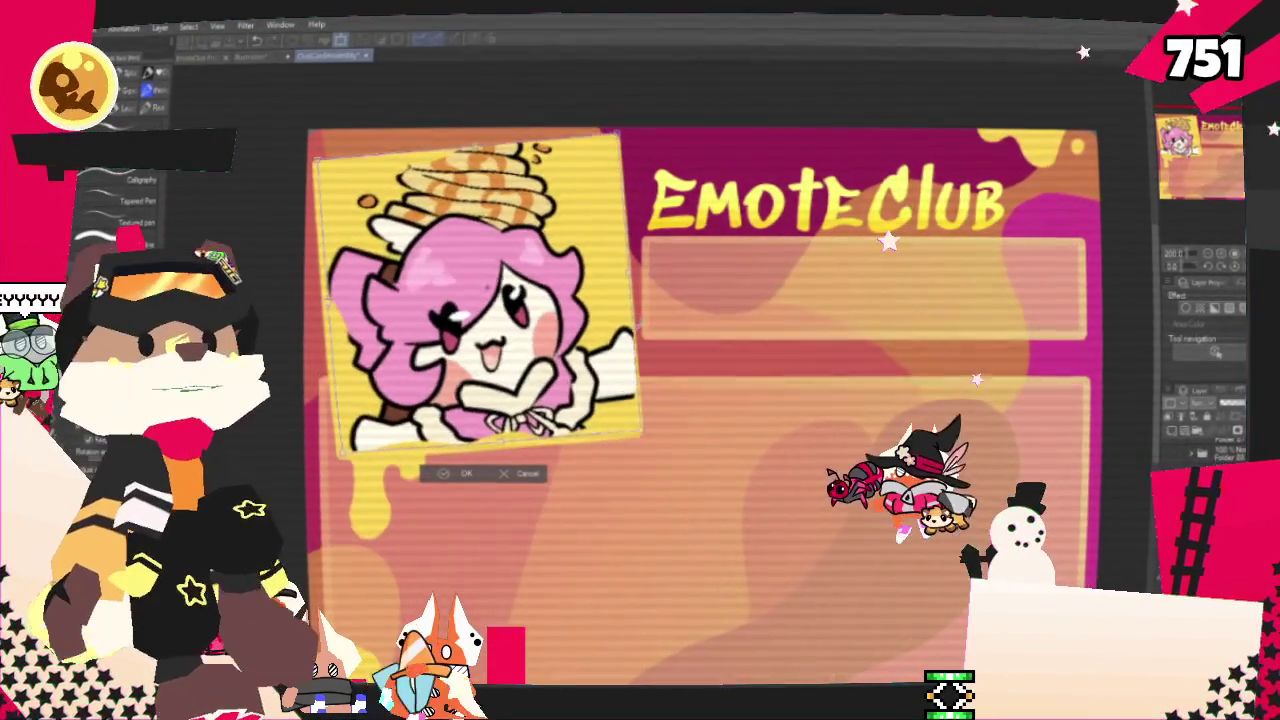
left_click_drag(509, 362, 514, 367)
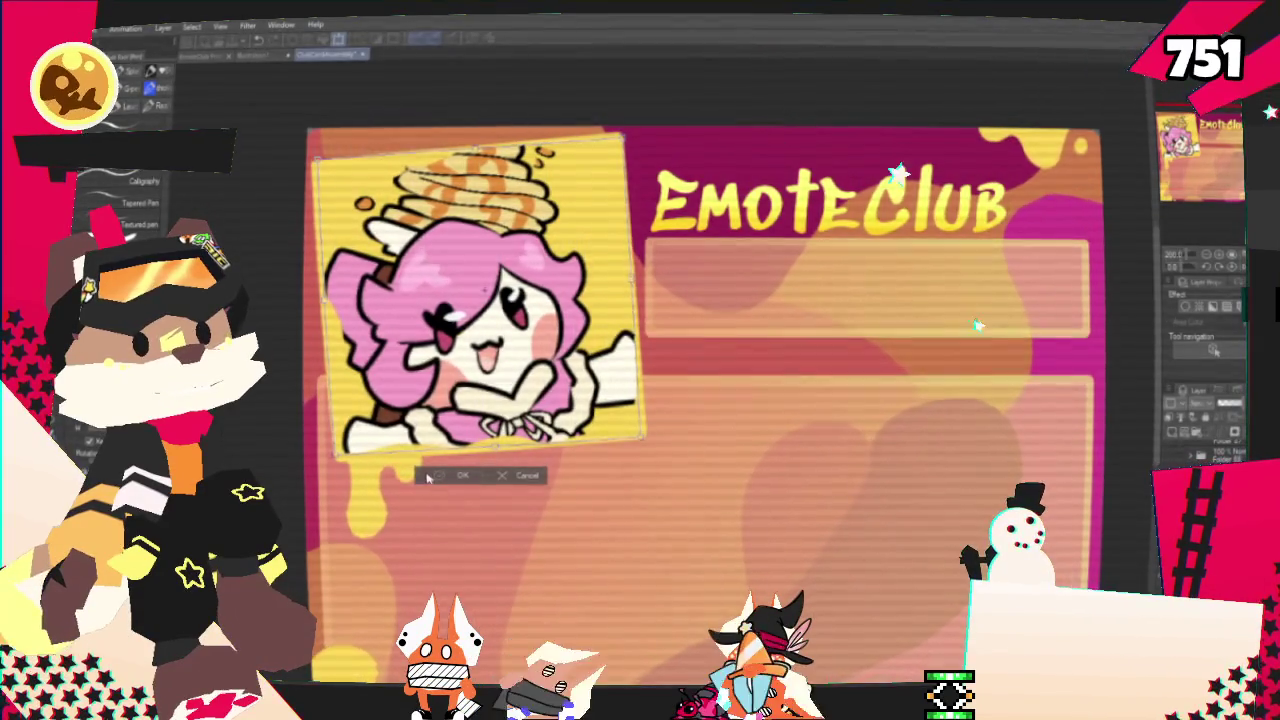
key("Return")
key("ctrl+minus")
scroll(620, 358, "up", 1)
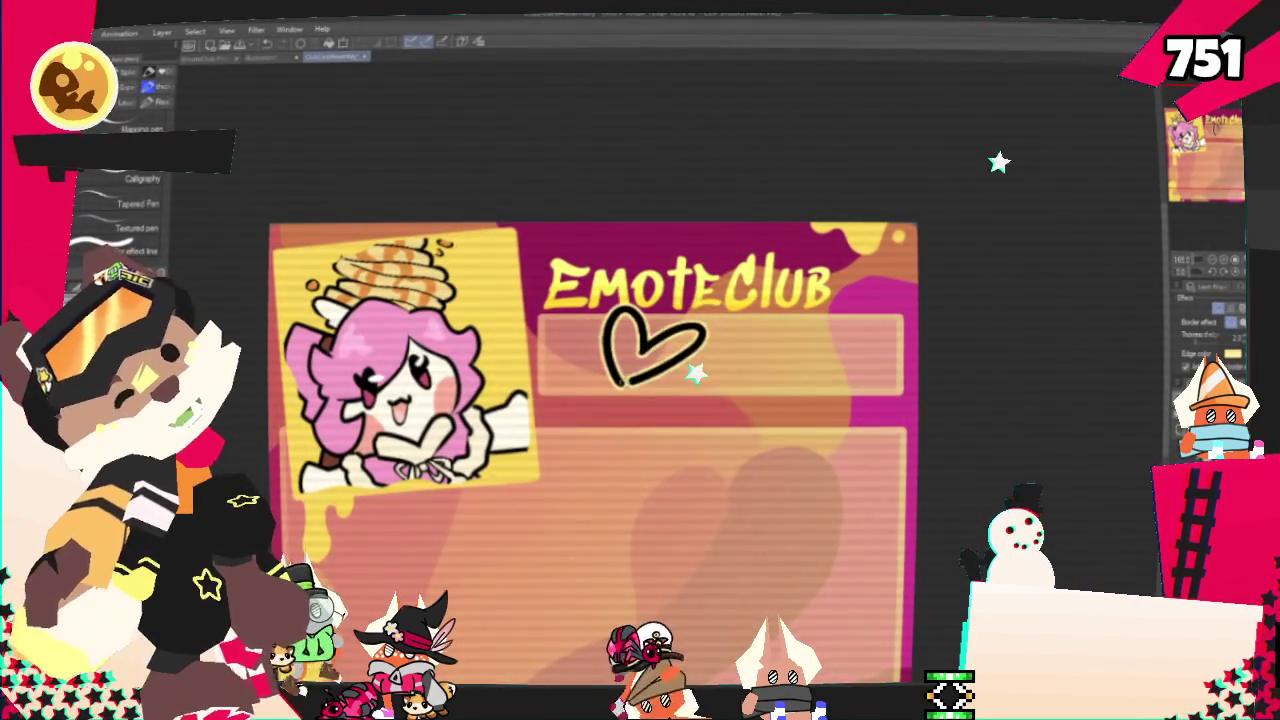
Sketch trial pen strokes beneath the EmoteClub title, undoing each attempt
left_click_drag(565, 343, 648, 410)
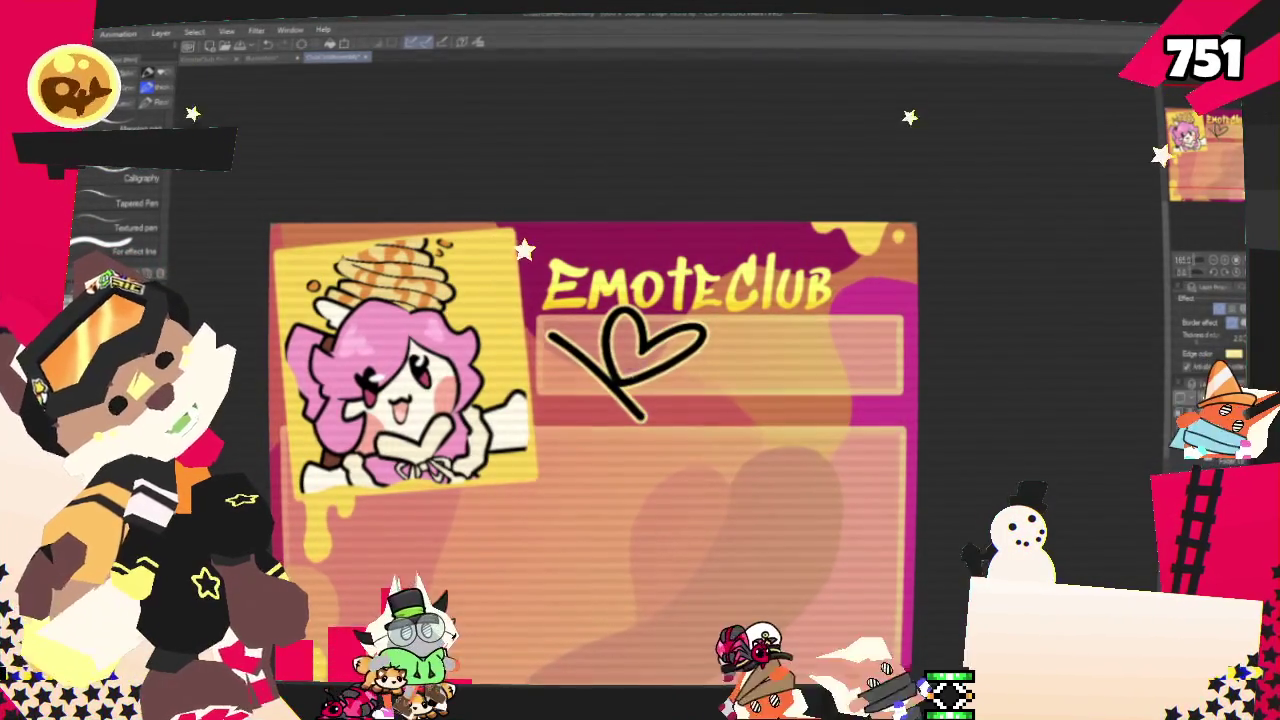
key("ctrl+z")
left_click_drag(565, 343, 649, 411)
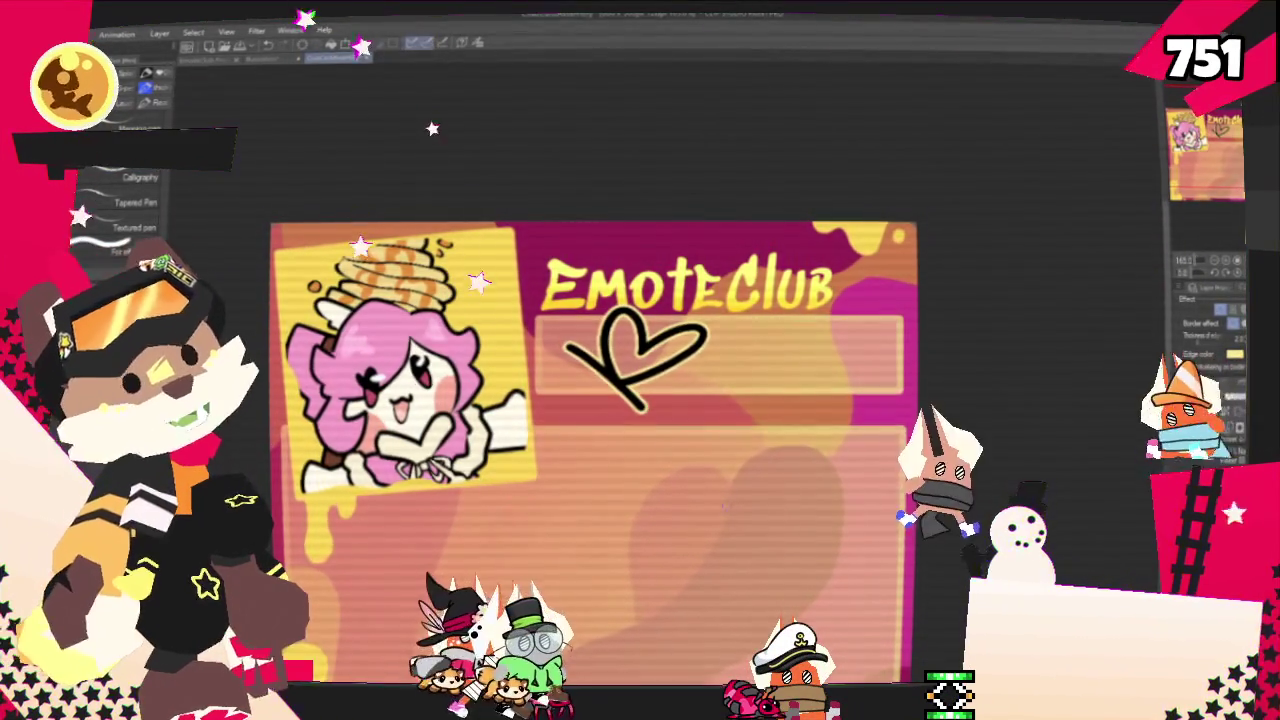
key("ctrl+z")
key("ctrl+z")
key("ctrl+z")
key("ctrl+z")
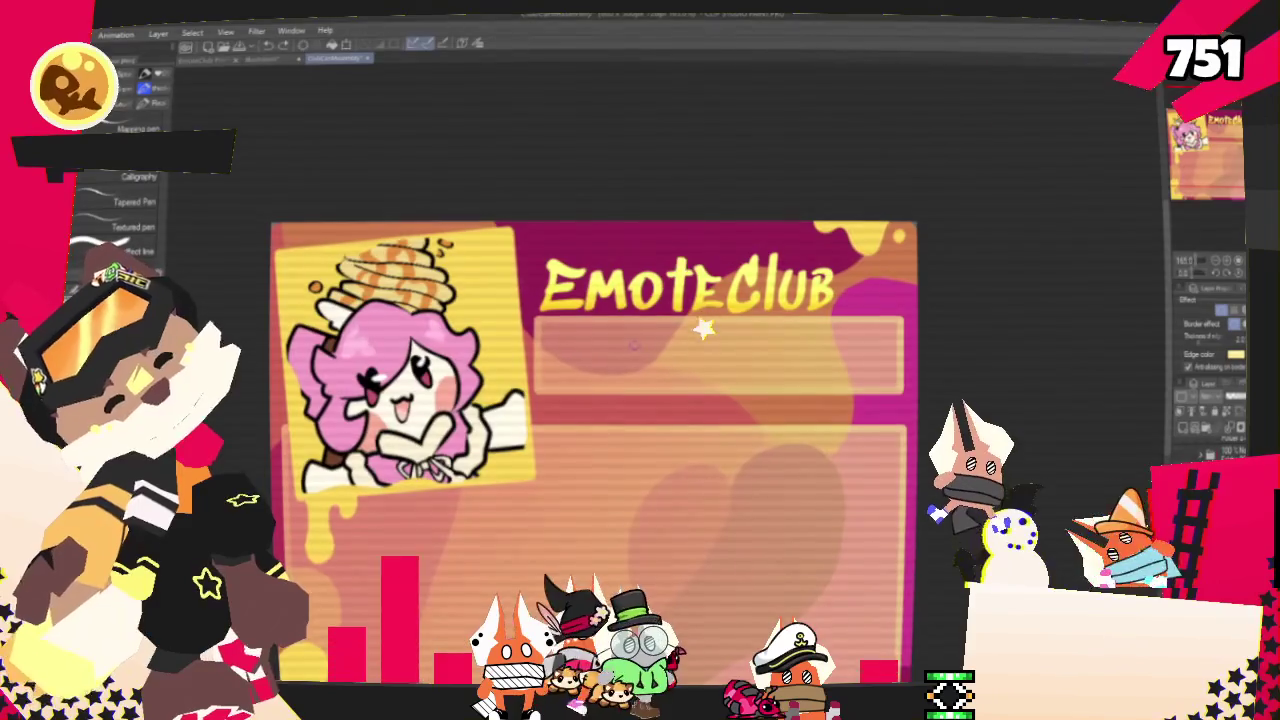
mouse_move(634, 328)
left_mouse_down()
mouse_move(622, 373)
mouse_move(690, 358)
left_mouse_up()
key("ctrl+z")
left_click_drag(600, 335, 688, 362)
left_click_drag(552, 342, 630, 400)
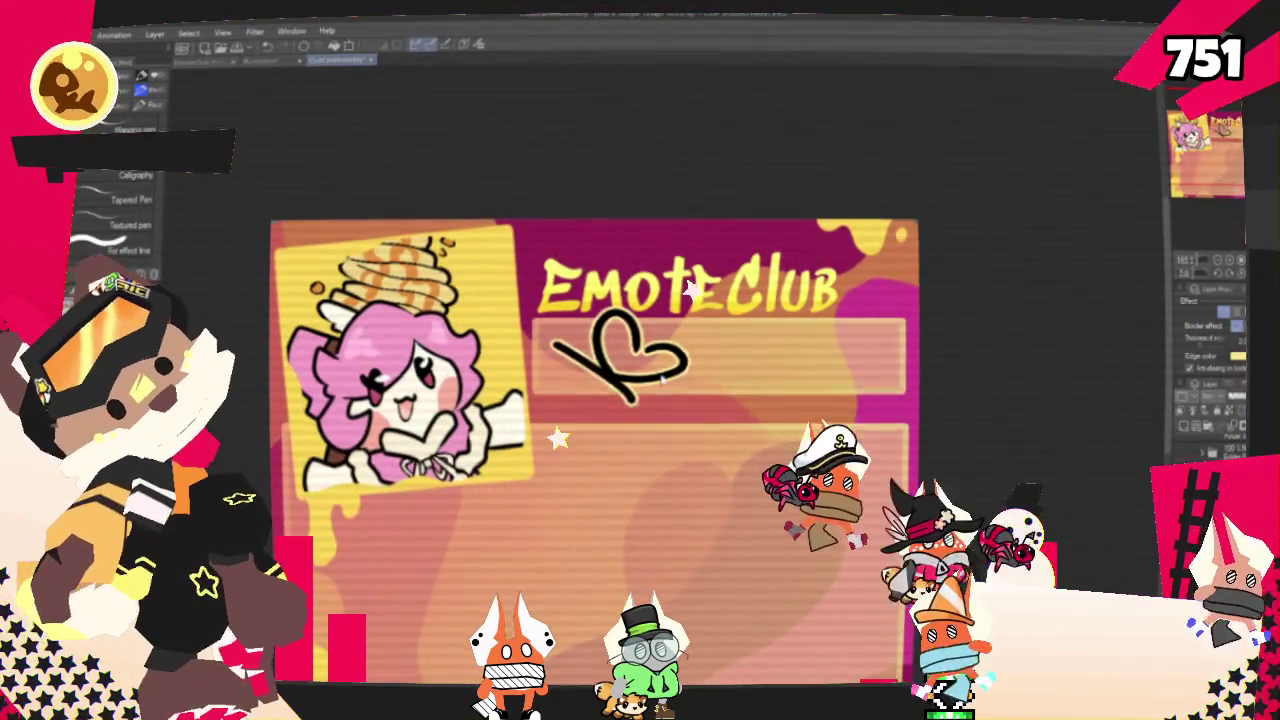
key("ctrl+z")
key("ctrl+z")
key("ctrl+z")
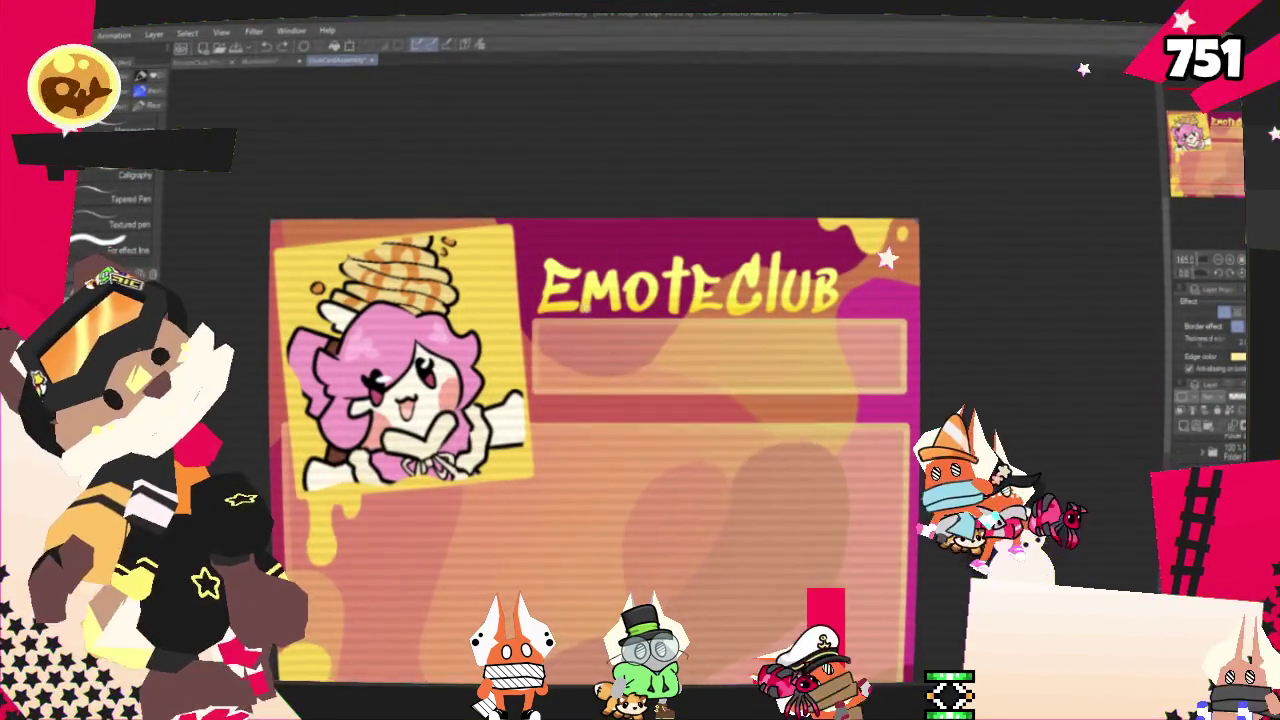
Draw the K and i strokes of the name beneath the title, undoing retries
left_click_drag(585, 318, 590, 405)
mouse_move(597, 345)
left_mouse_down()
mouse_move(668, 356)
mouse_move(623, 386)
mouse_move(591, 386)
mouse_move(668, 356)
left_mouse_up()
key("ctrl+z")
key("ctrl+z")
key("ctrl+z")
key("ctrl+z")
key("ctrl+z")
left_click_drag(628, 316, 630, 400)
left_click_drag(632, 342, 628, 408)
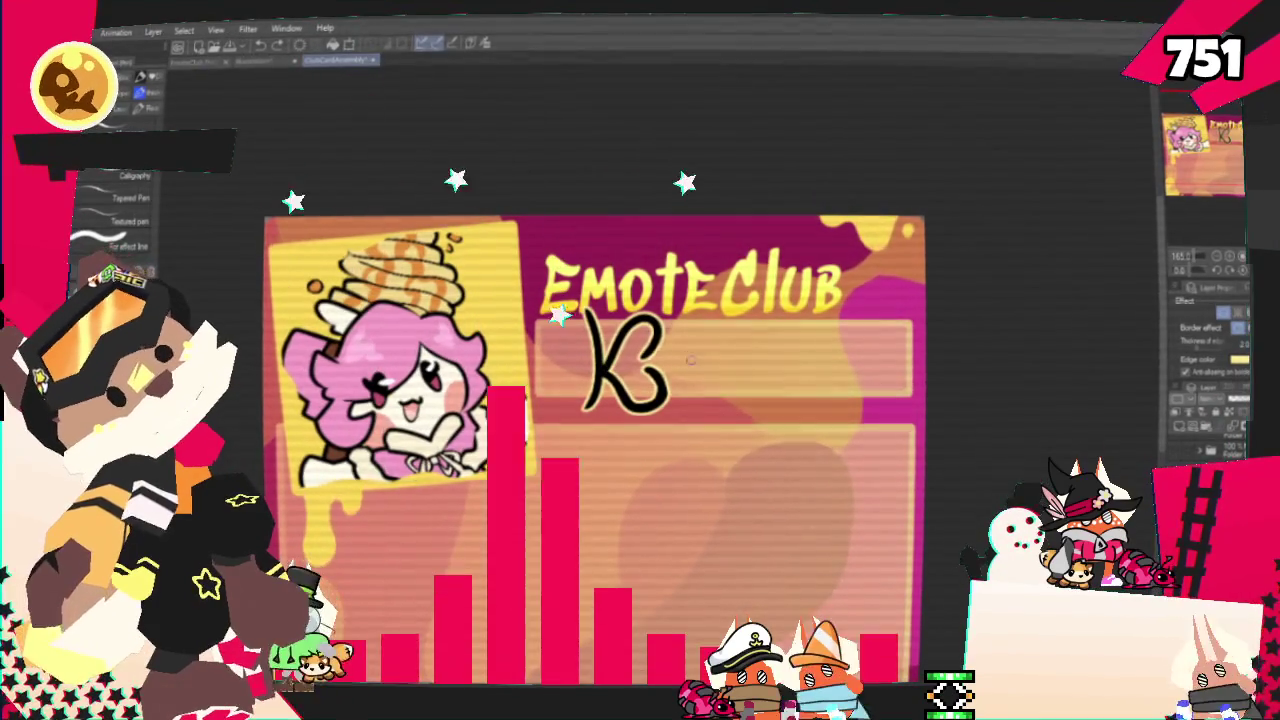
left_click_drag(682, 372, 684, 404)
key("ctrl+z")
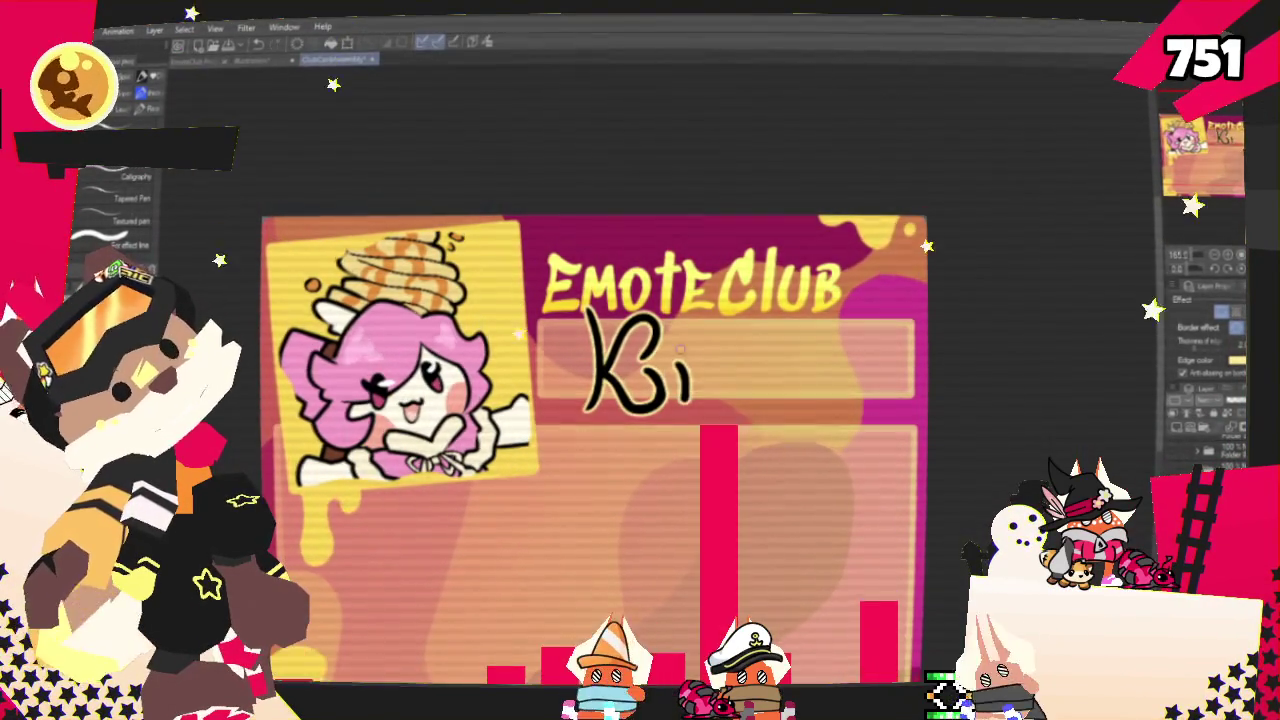
key("ctrl+z")
left_click_drag(672, 352, 679, 362)
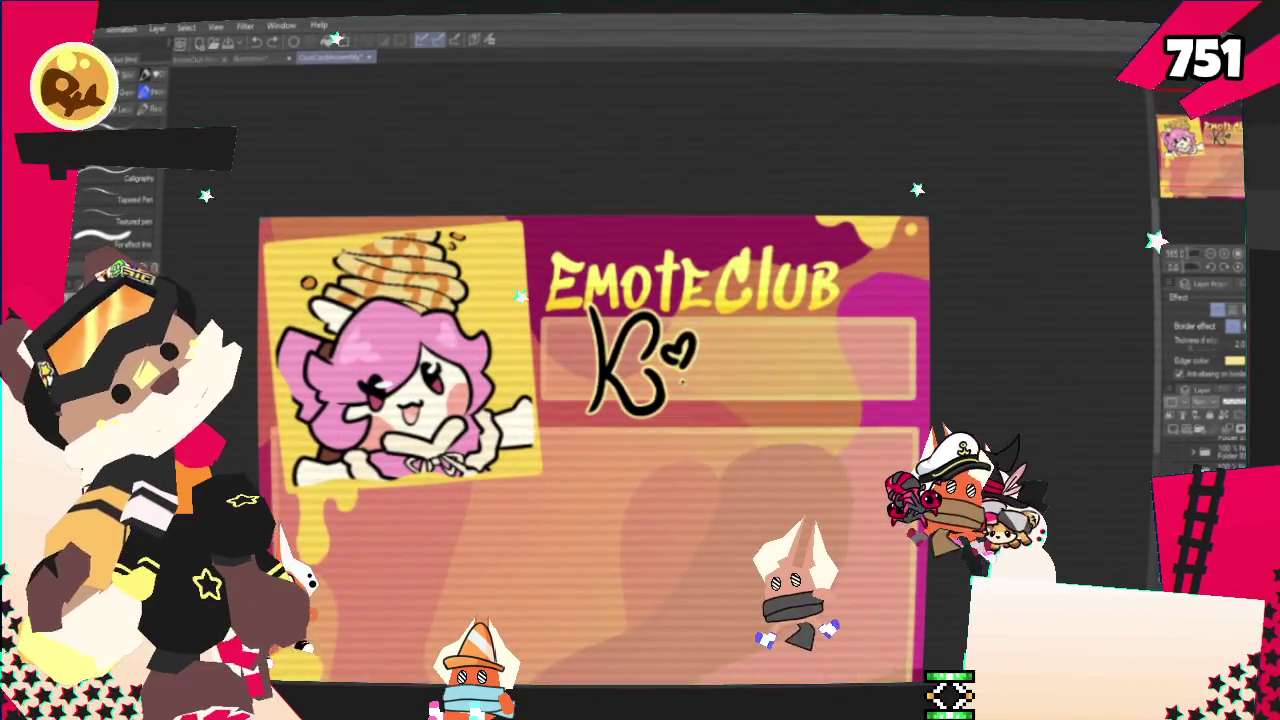
left_click_drag(687, 372, 686, 405)
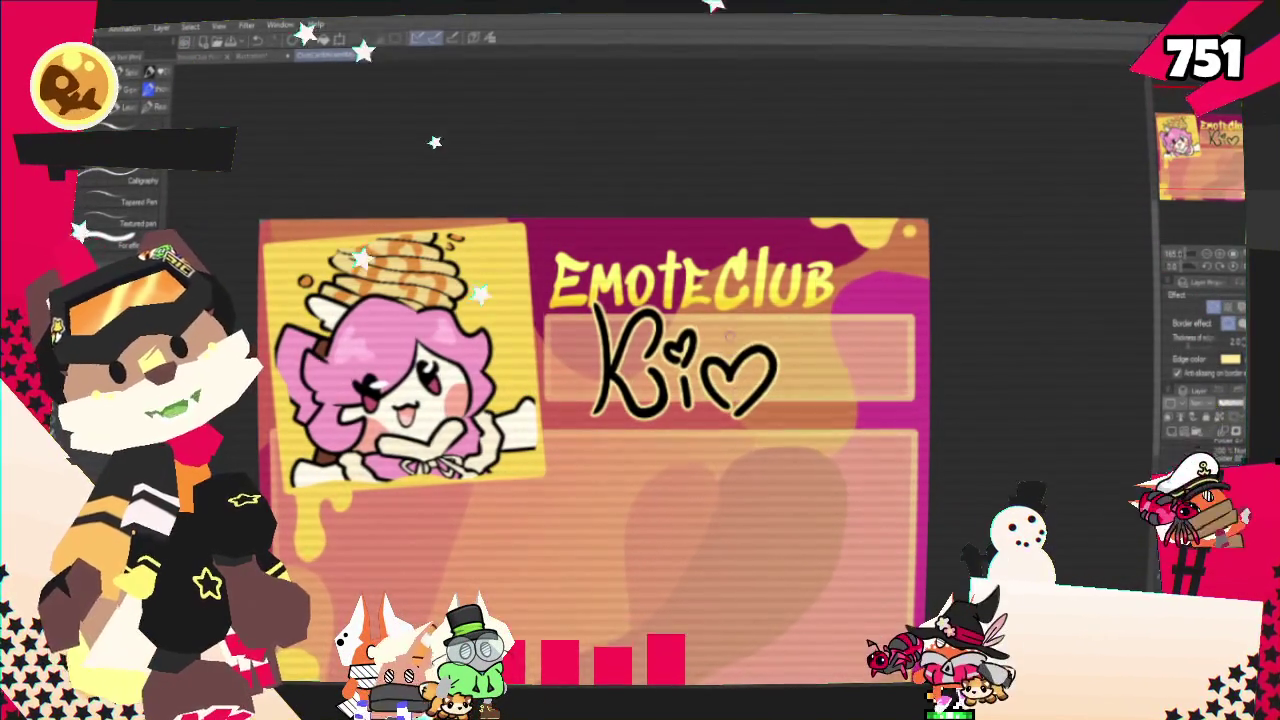
Try a smaller and then a larger heart after Ki, undoing both
key("ctrl+z")
left_click_drag(736, 404, 738, 402)
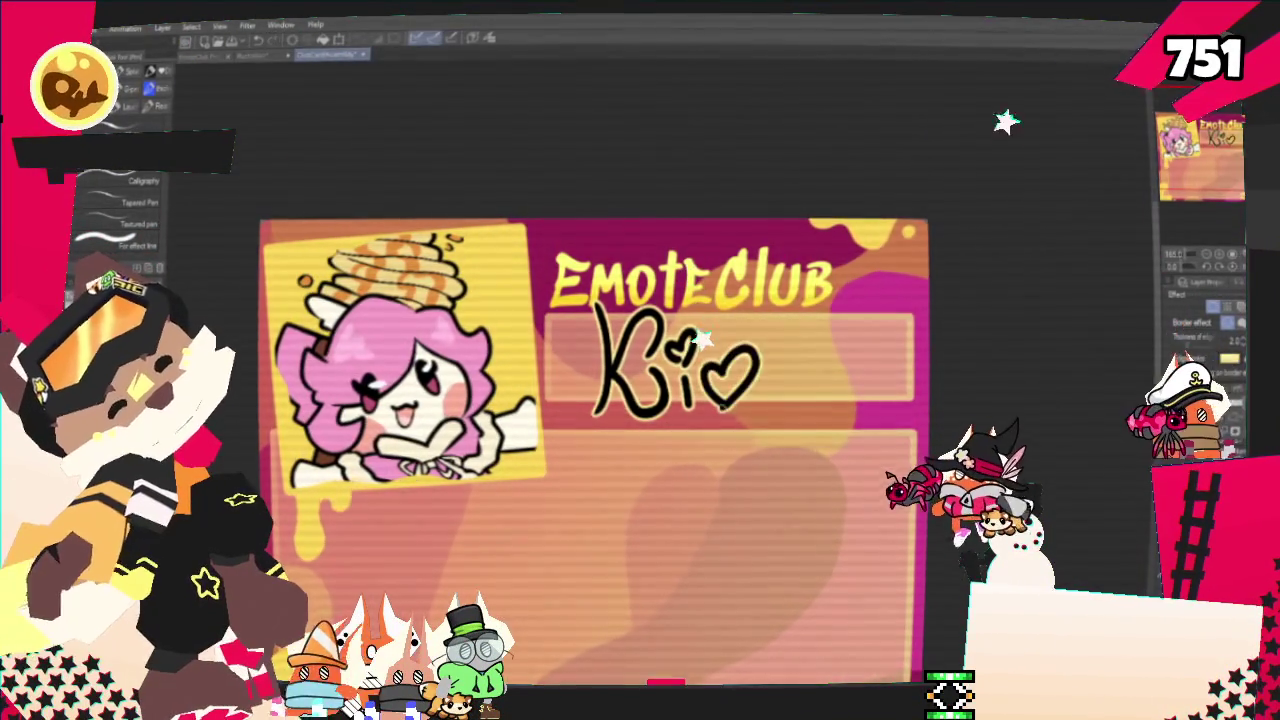
key("ctrl+z")
left_click_drag(720, 350, 735, 410)
key("ctrl+z")
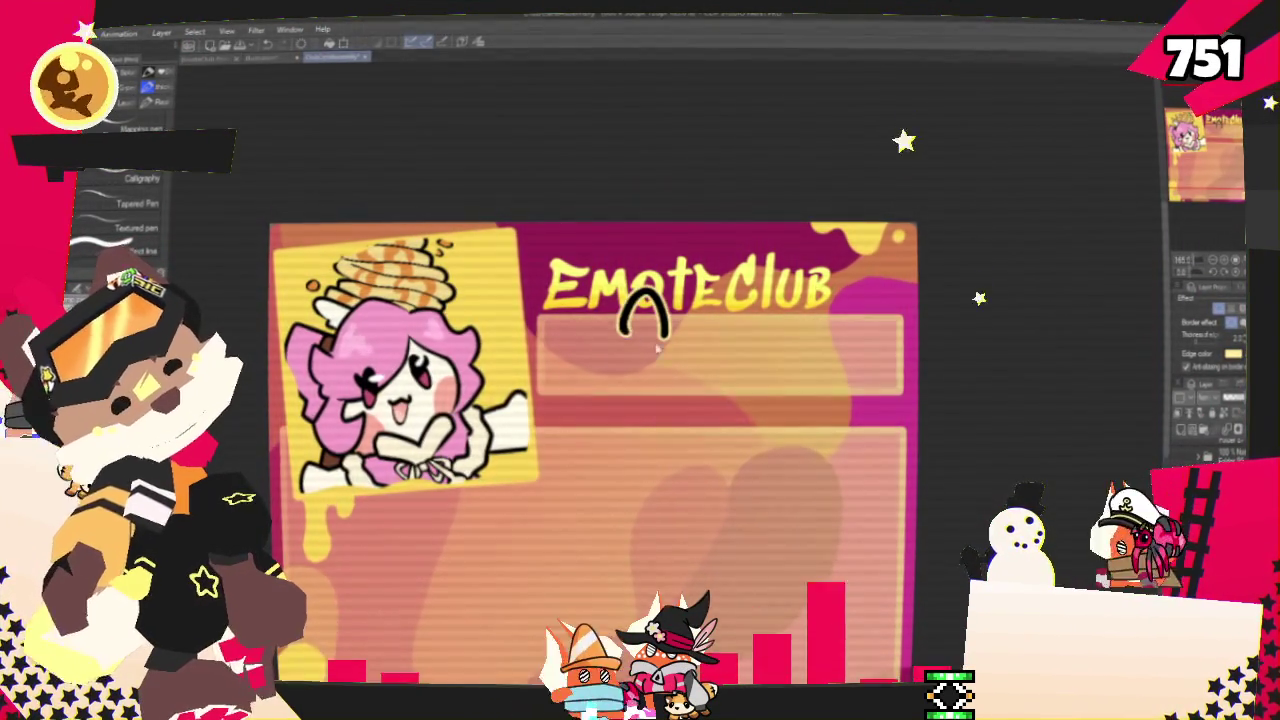
Redraw the K with looped and slanted stem strokes, then undo them all
mouse_move(662, 330)
left_mouse_down()
mouse_move(629, 306)
mouse_move(666, 367)
mouse_move(650, 340)
mouse_move(625, 405)
left_mouse_up()
left_click_drag(688, 300, 632, 418)
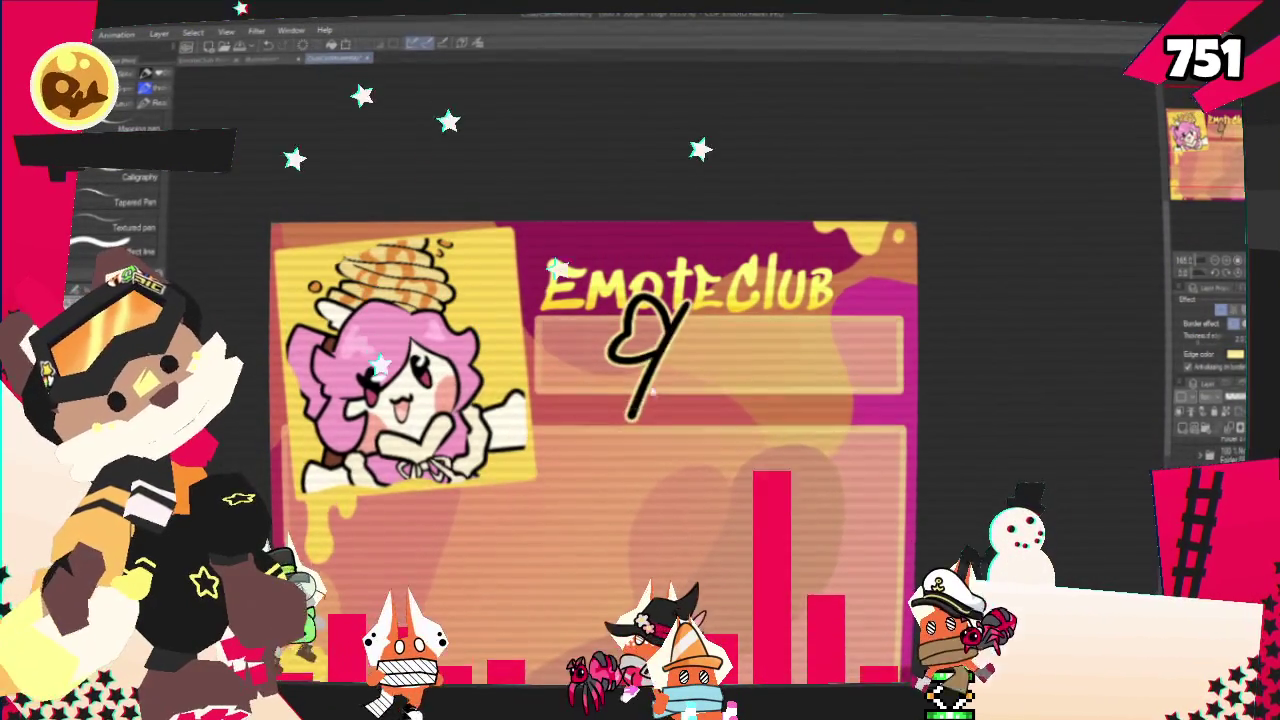
key("ctrl+z")
key("ctrl+z")
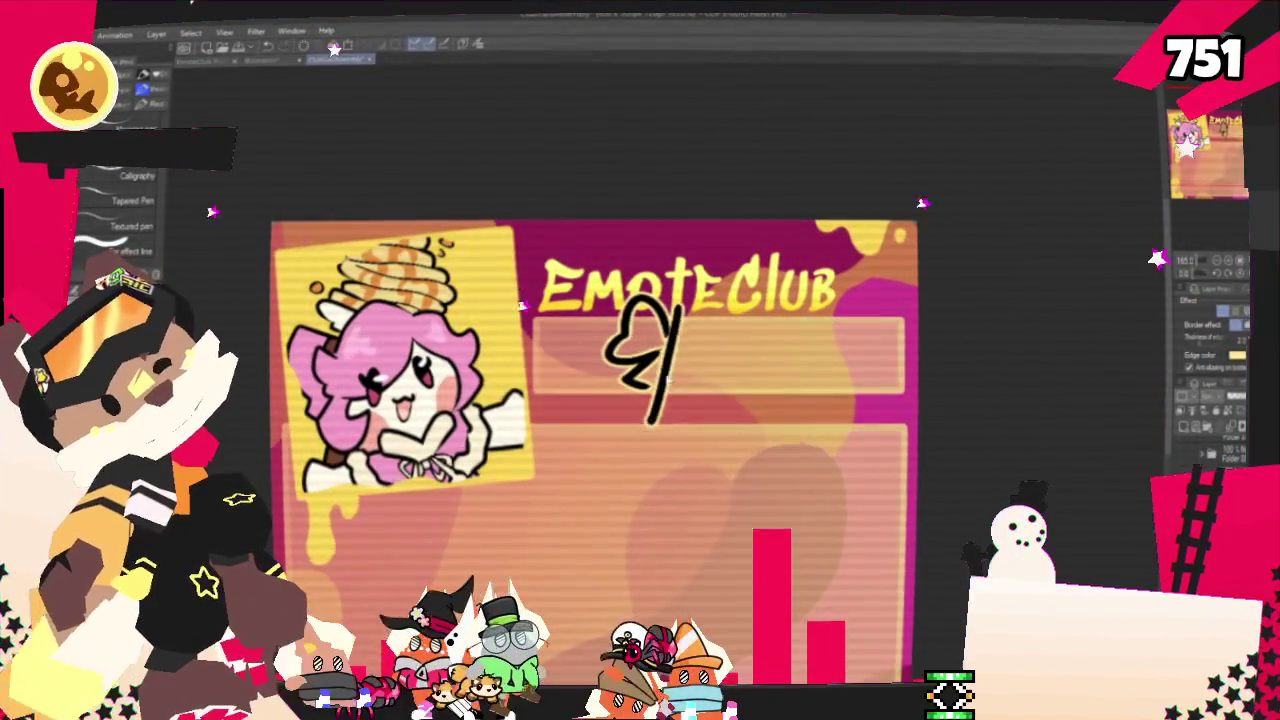
key("ctrl+z")
left_click_drag(676, 322, 655, 410)
key("ctrl+z")
mouse_move(688, 302)
left_mouse_down()
mouse_move(646, 408)
mouse_move(660, 392)
left_mouse_up()
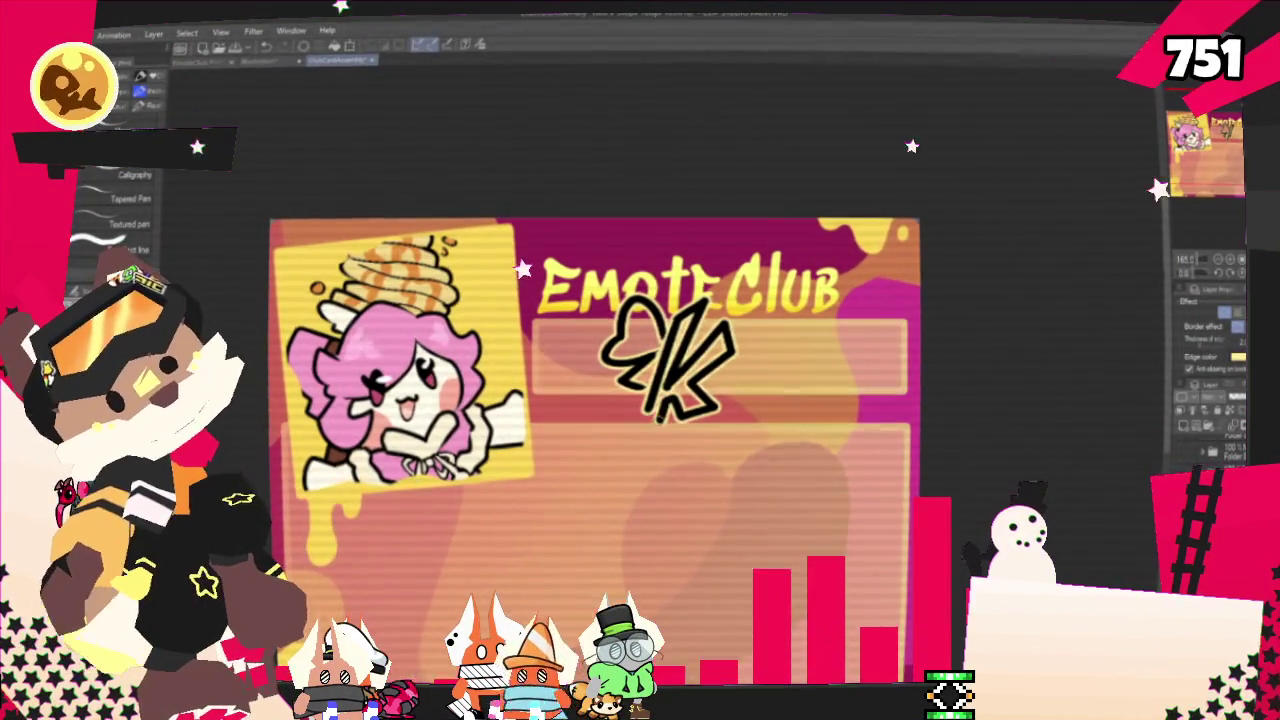
key("ctrl+z")
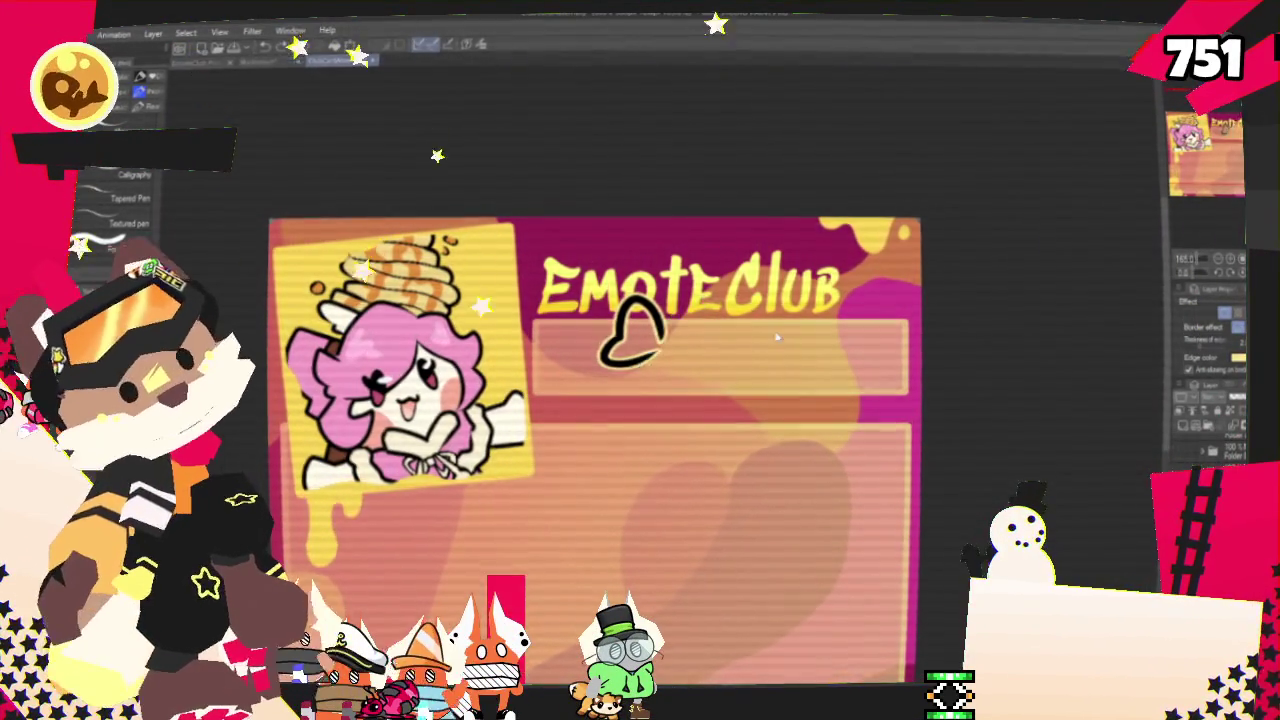
key("ctrl+z")
On a different layer, draw I and a heart after the K, tinted blue via Layer color
left_click(1188, 430)
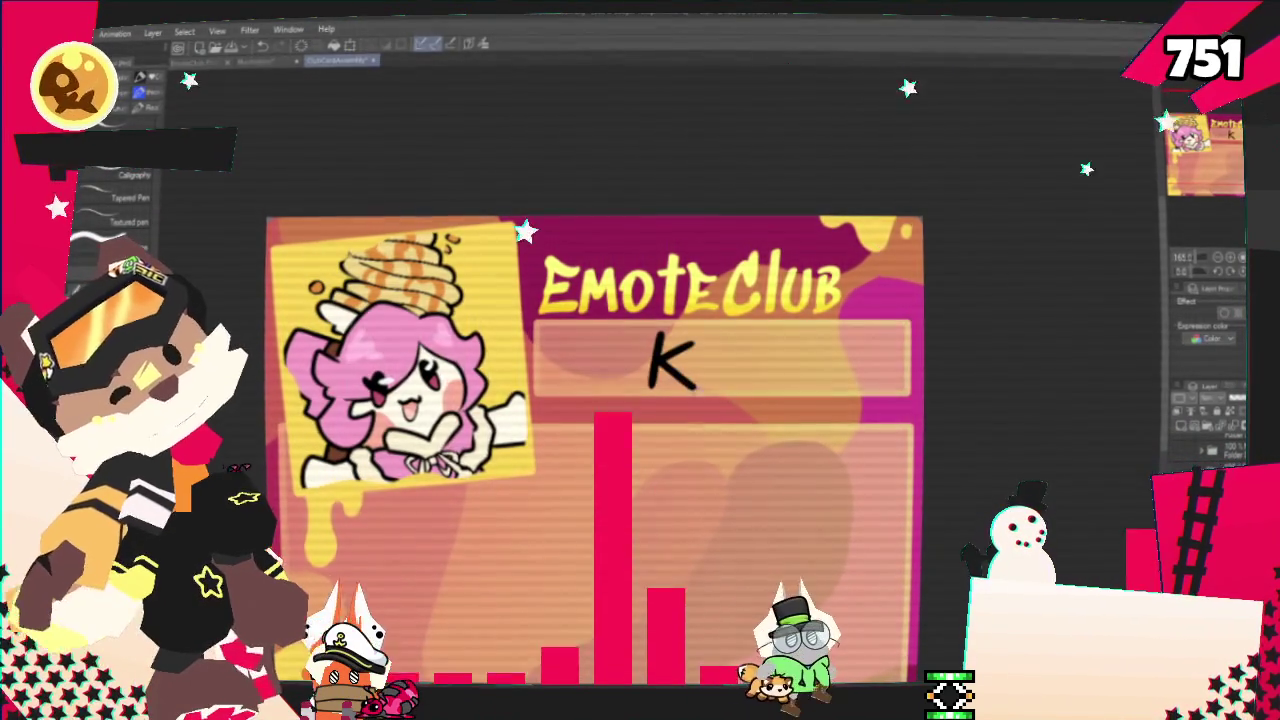
left_click_drag(724, 340, 722, 385)
left_click_drag(787, 350, 768, 386)
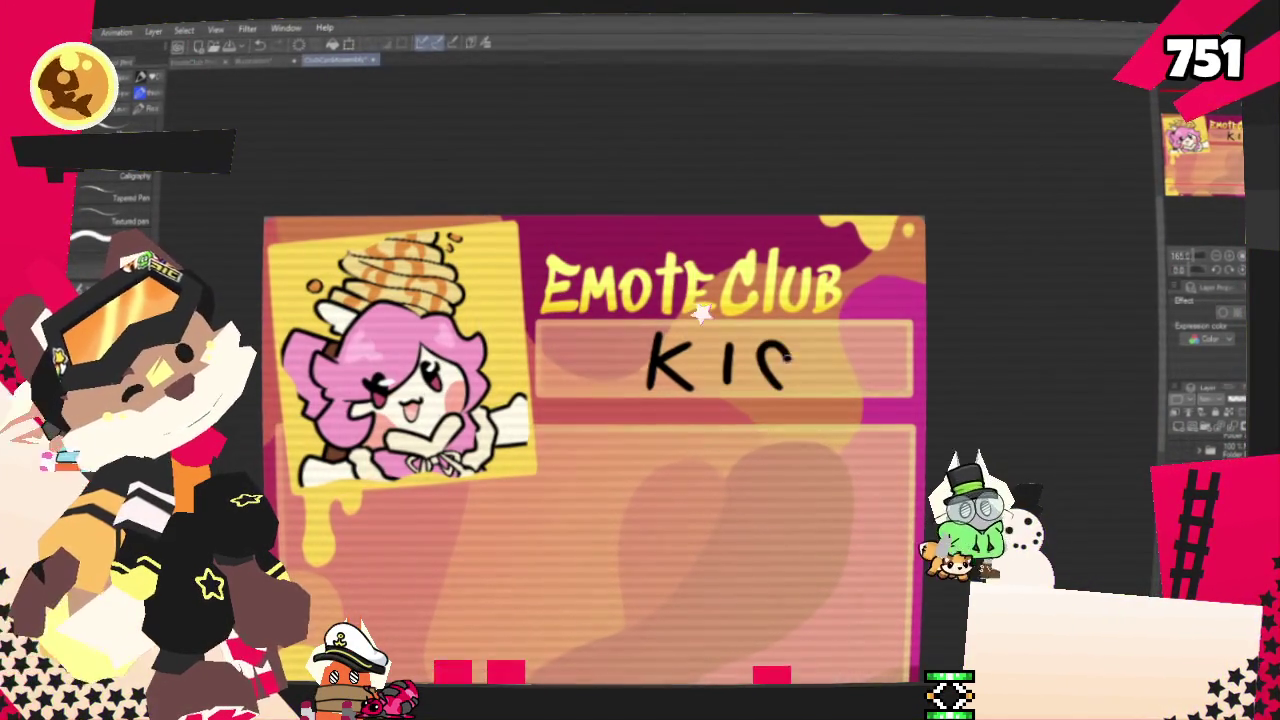
key("ctrl+z")
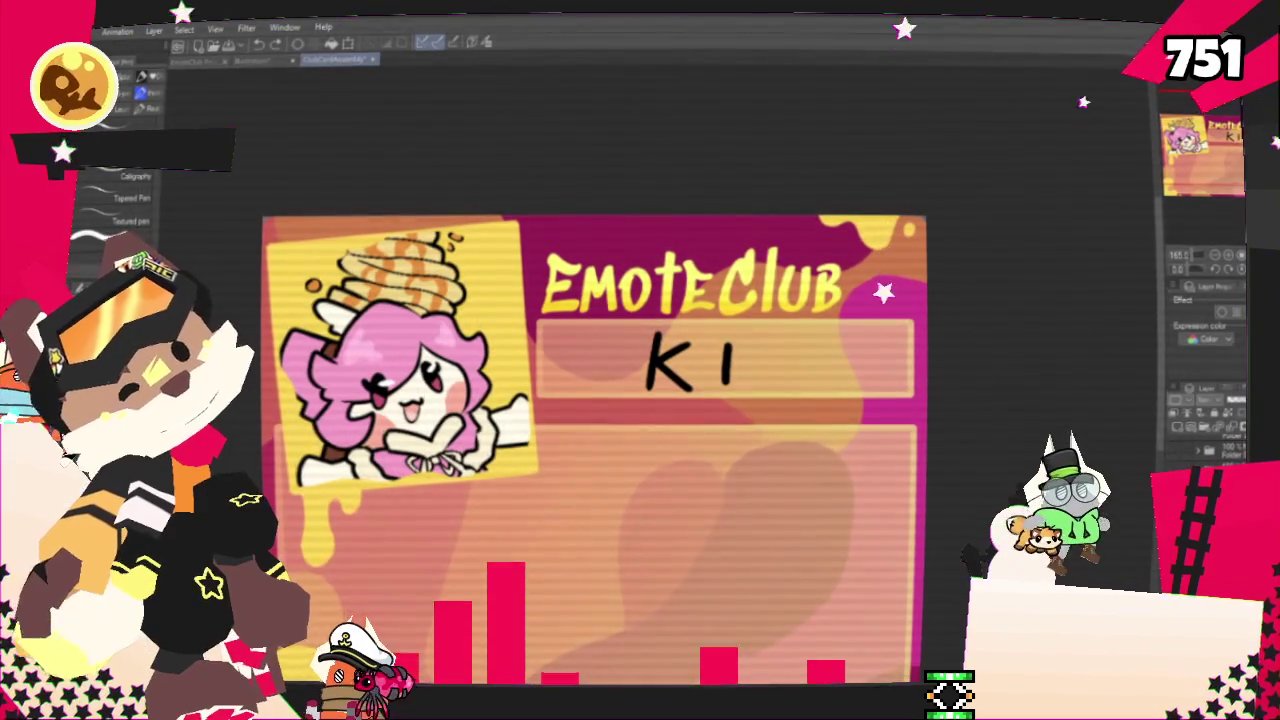
left_click_drag(805, 362, 842, 358)
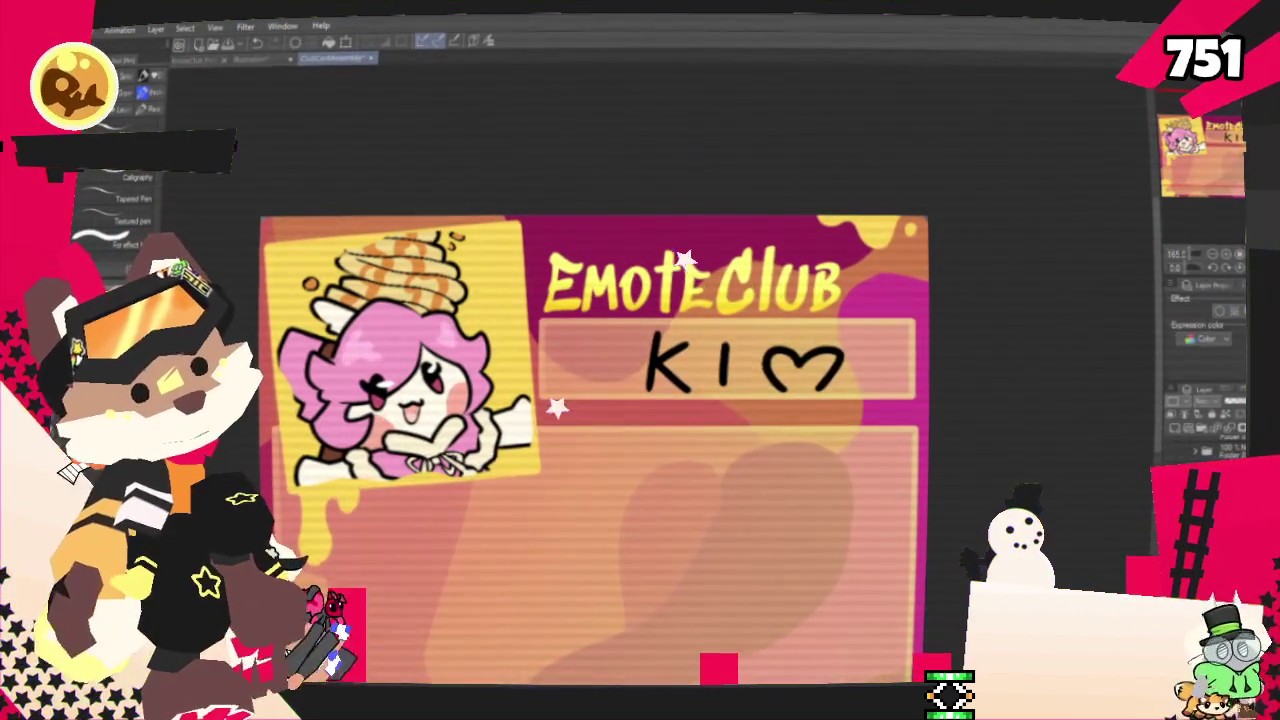
left_click(1172, 327)
left_click(1218, 310)
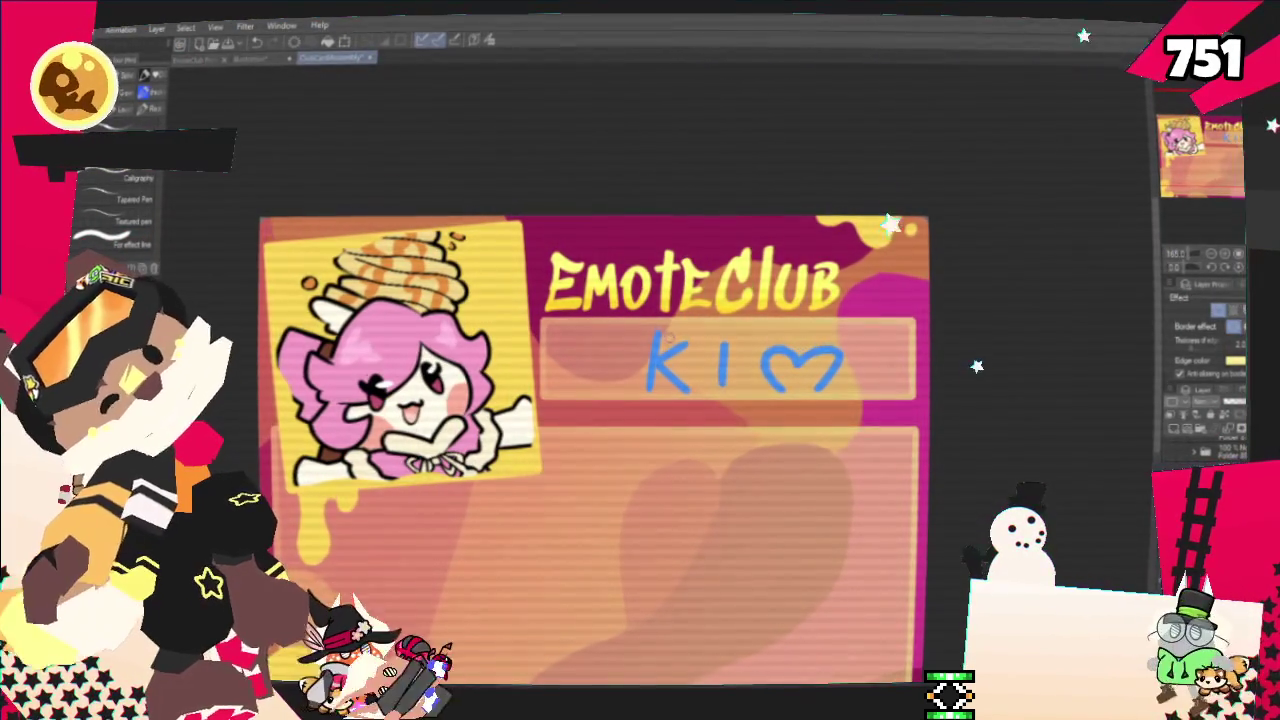
Outline the blue I in black after discarding a stray curve left of the K
left_click_drag(668, 312, 662, 398)
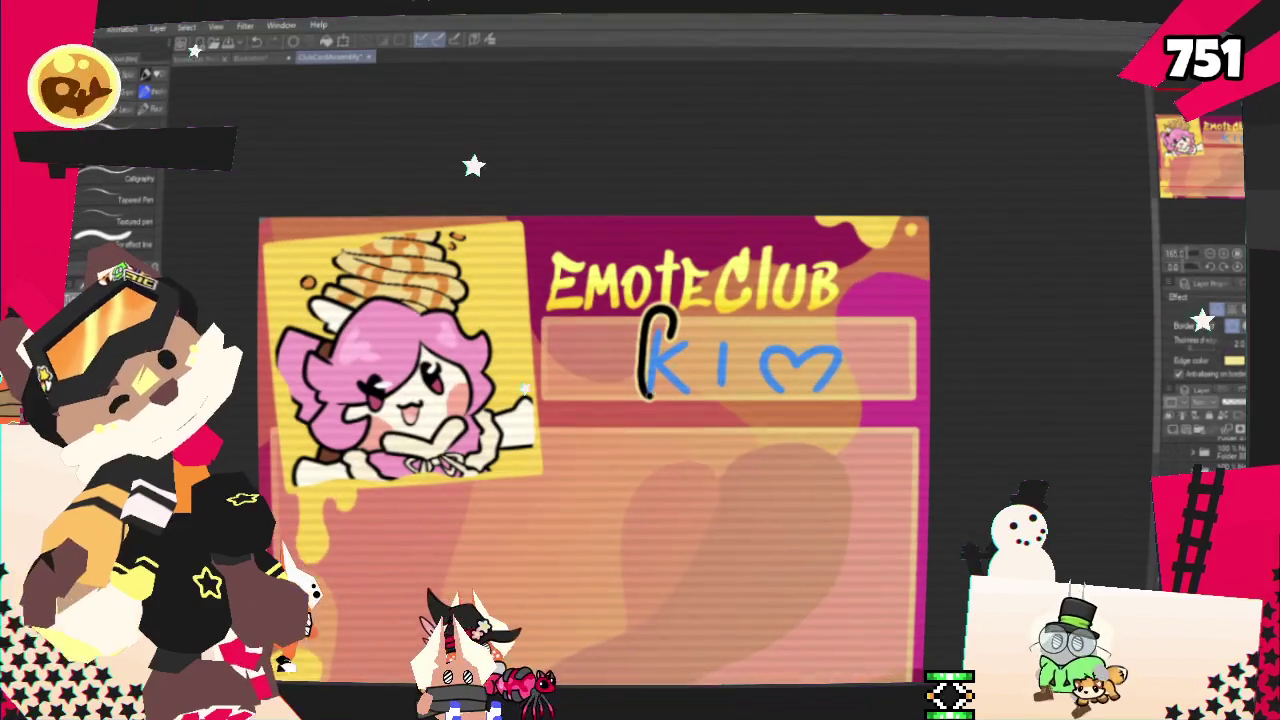
key("ctrl+z")
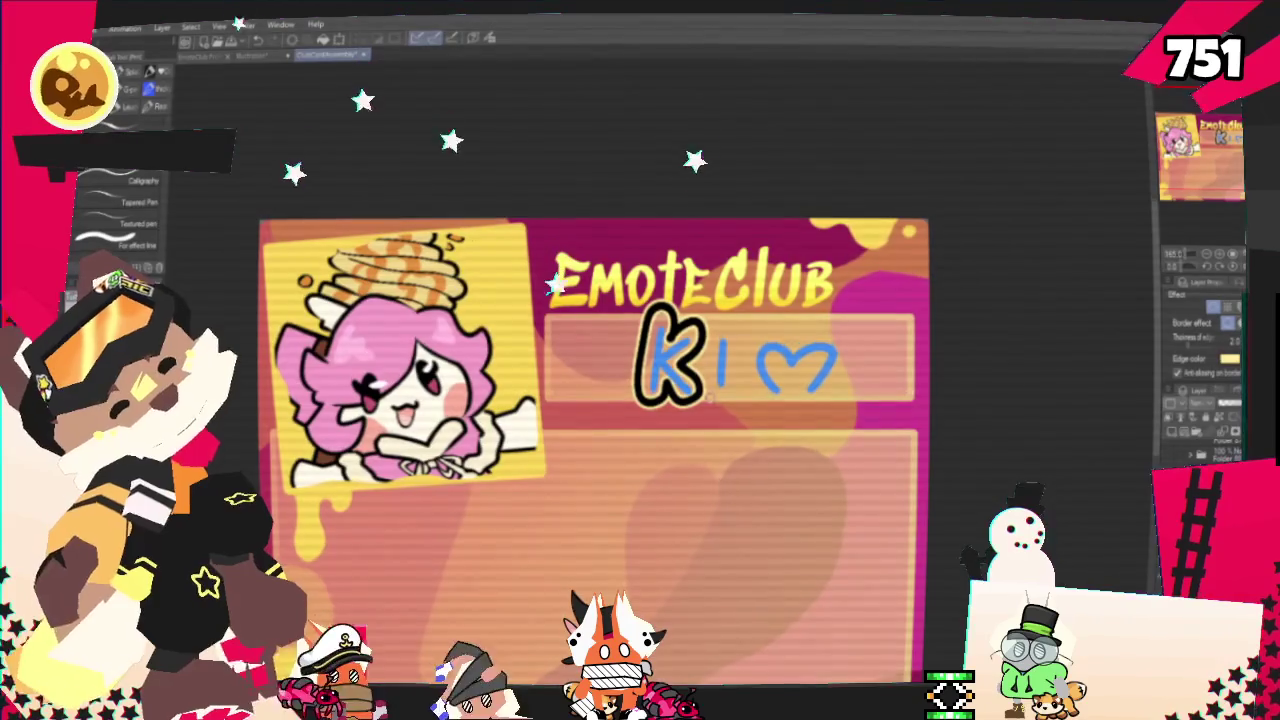
left_click_drag(728, 322, 736, 392)
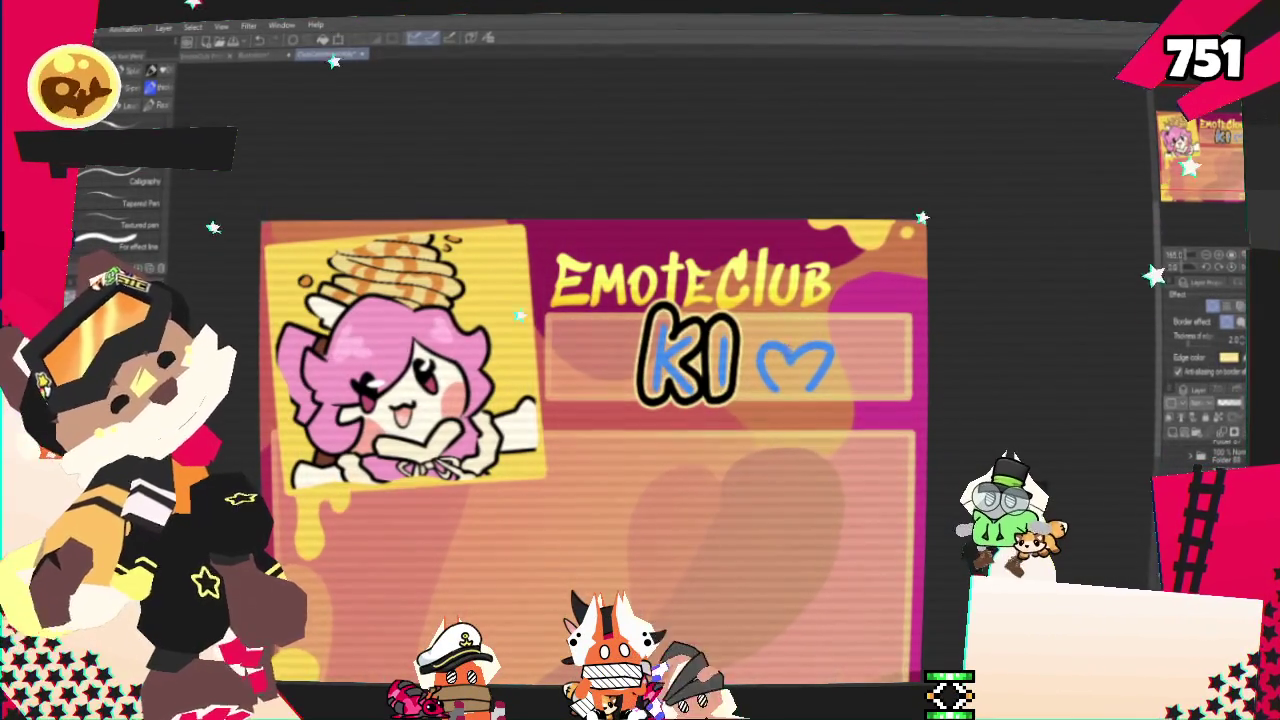
Ellipse-select the heart, apply Border effect, and outline the heart's bottom and right lobe in black
key("m")
left_click_drag(805, 308, 800, 312)
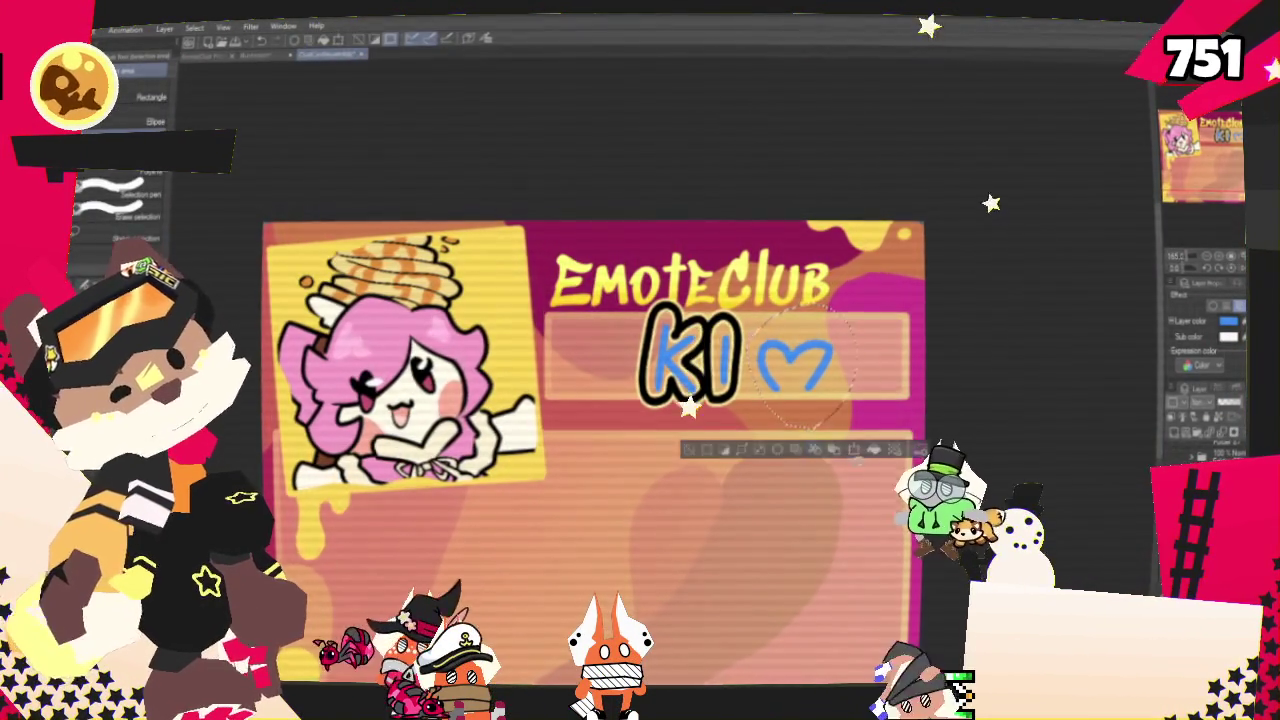
key("ctrl+t")
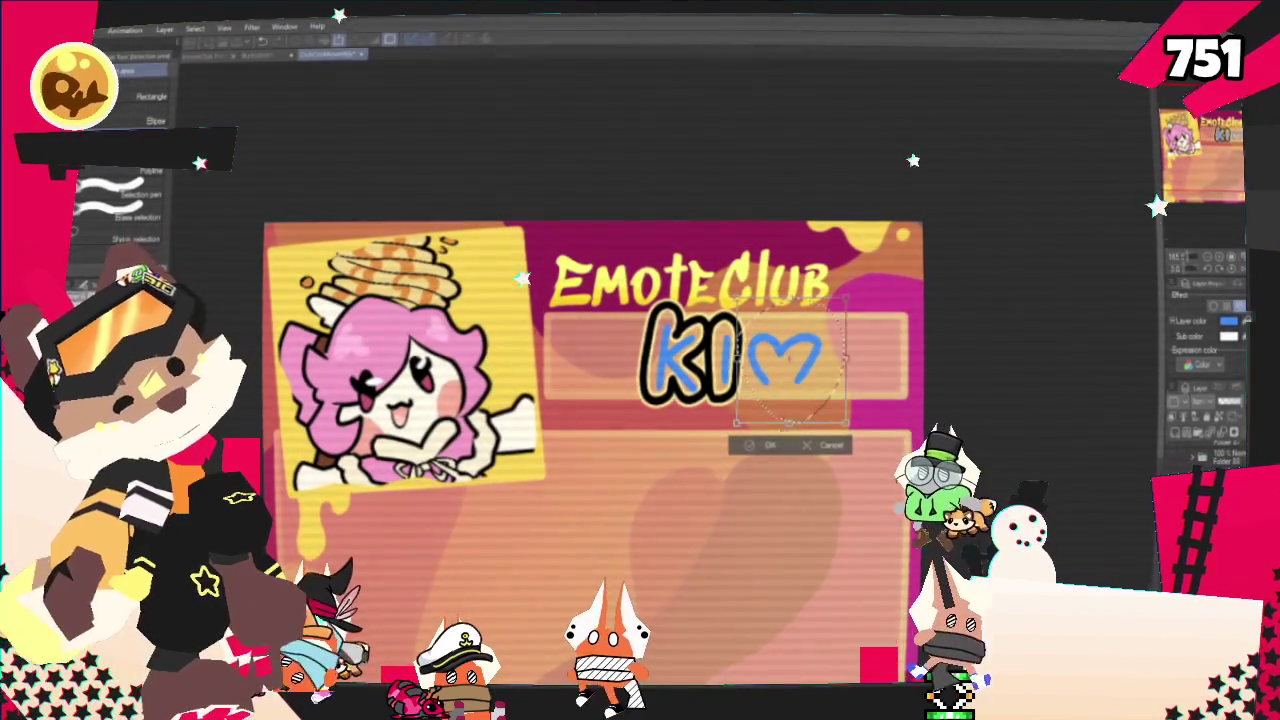
key("Return")
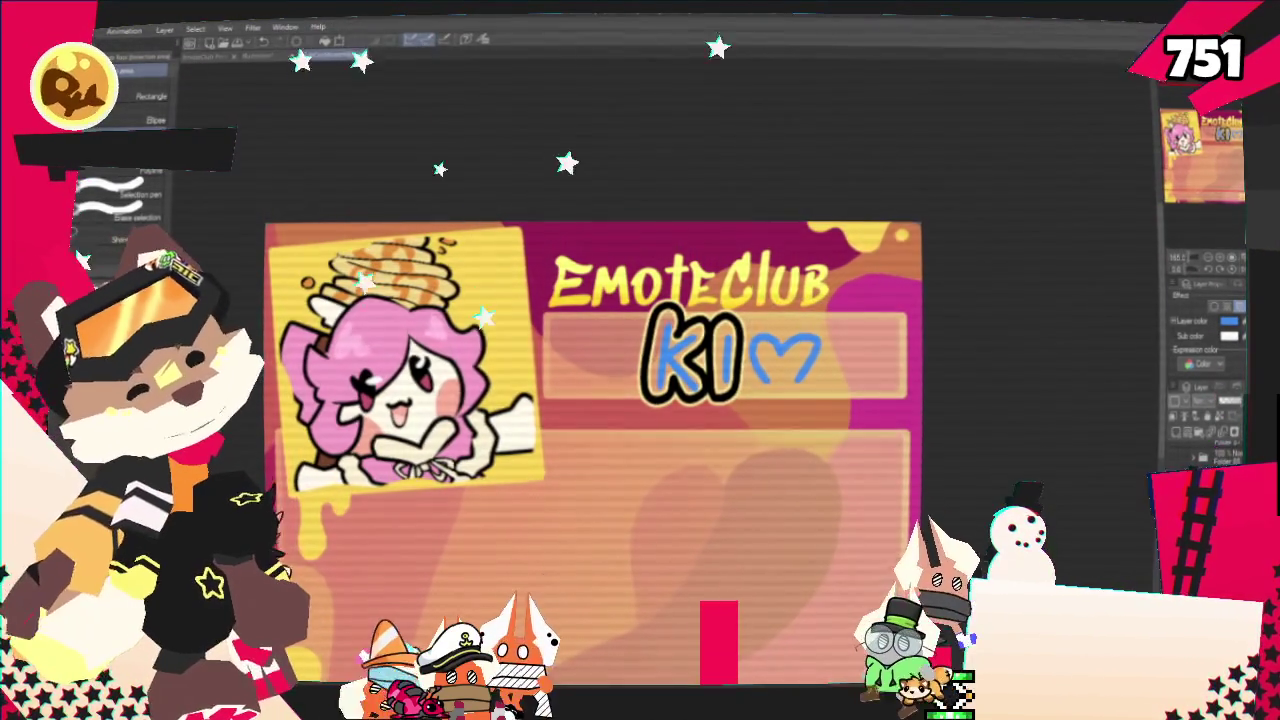
left_click(1214, 306)
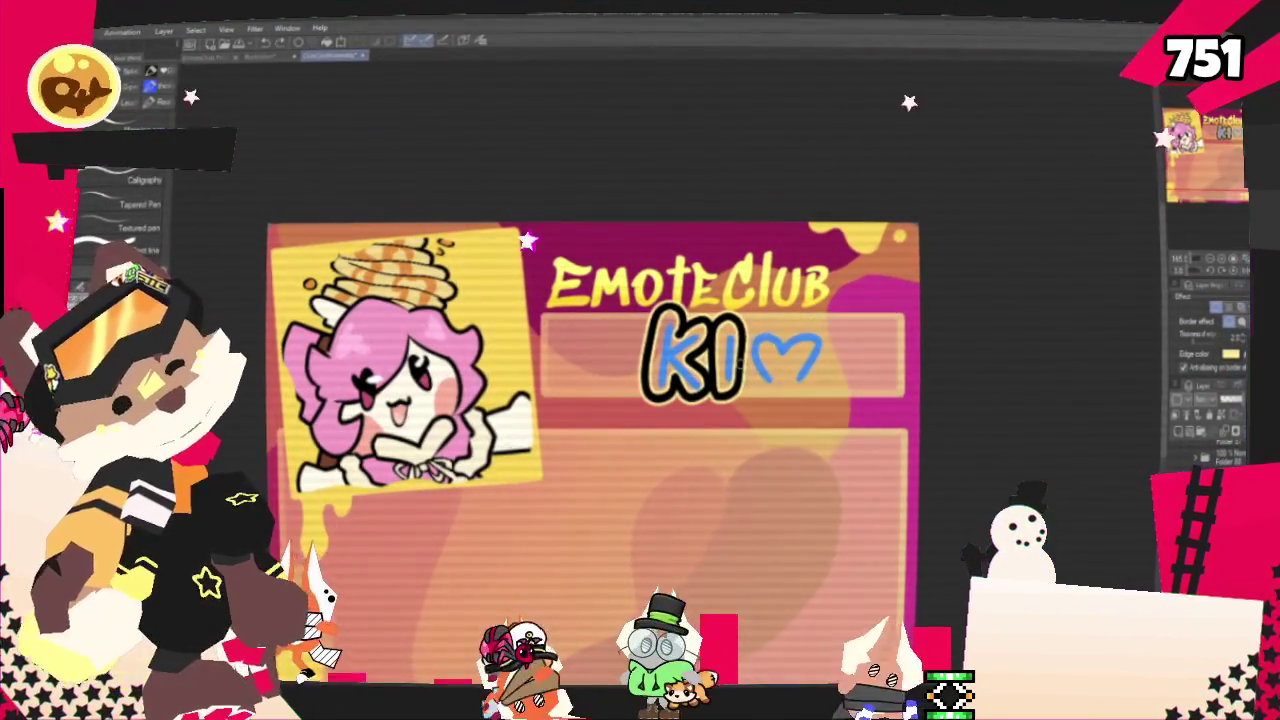
left_click_drag(752, 388, 779, 392)
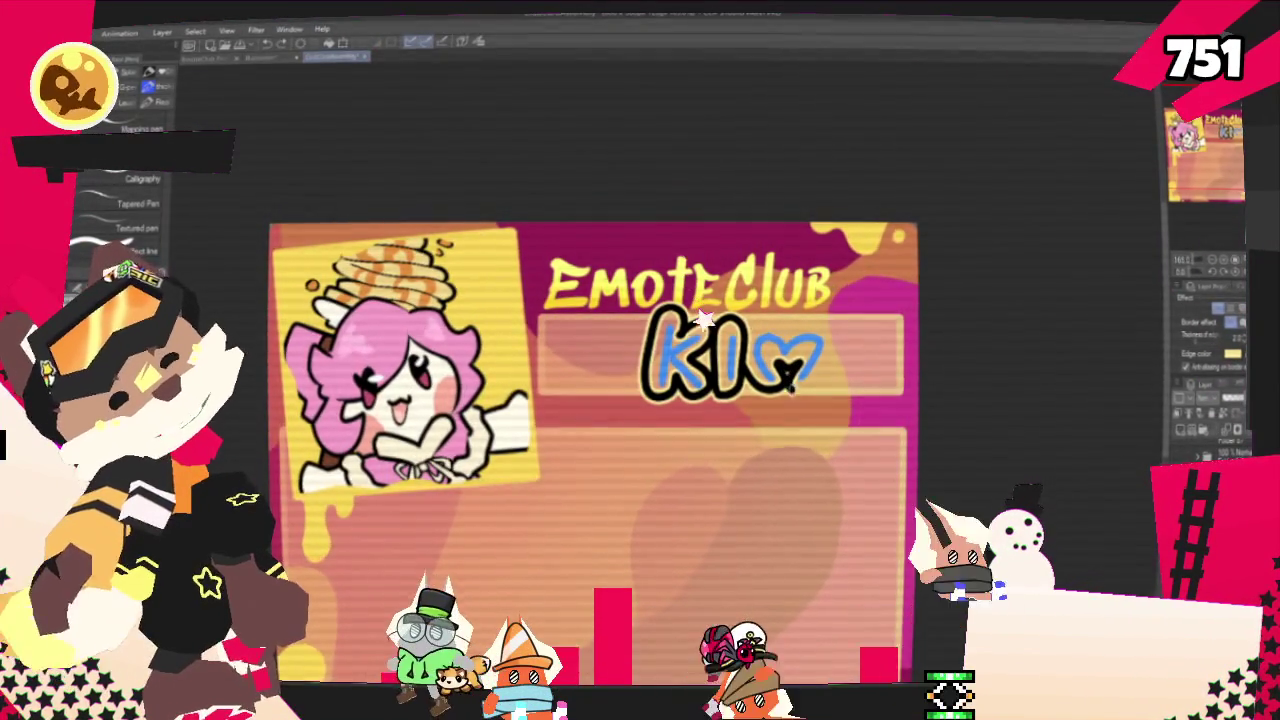
left_click_drag(805, 378, 822, 336)
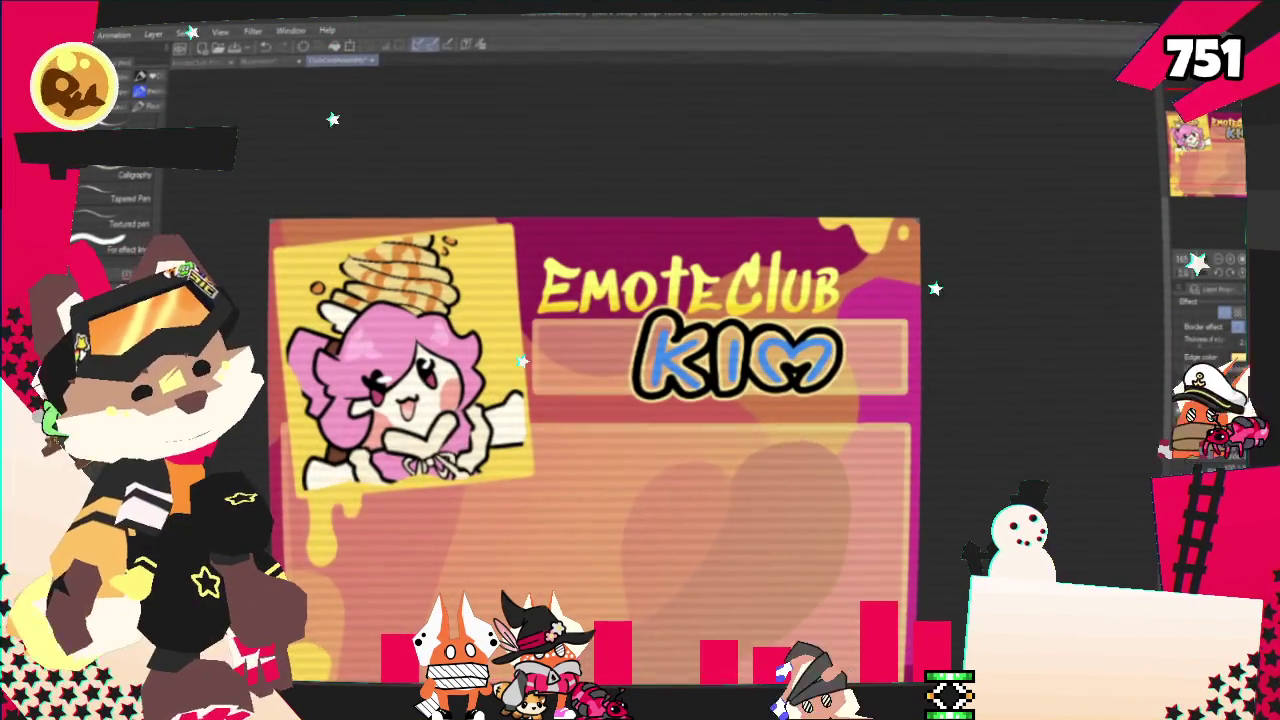
Remove the blue fill from KIM and bring up the layer's Border effect options
key("ctrl+z")
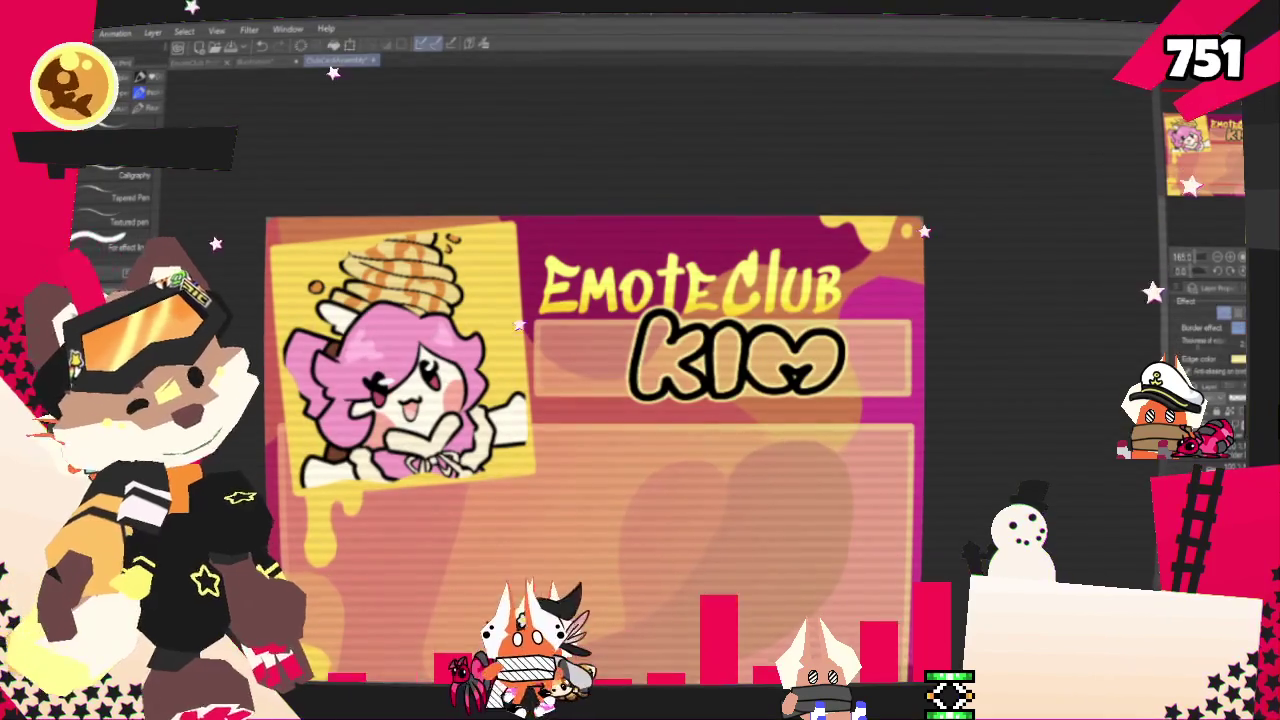
left_click(1222, 312)
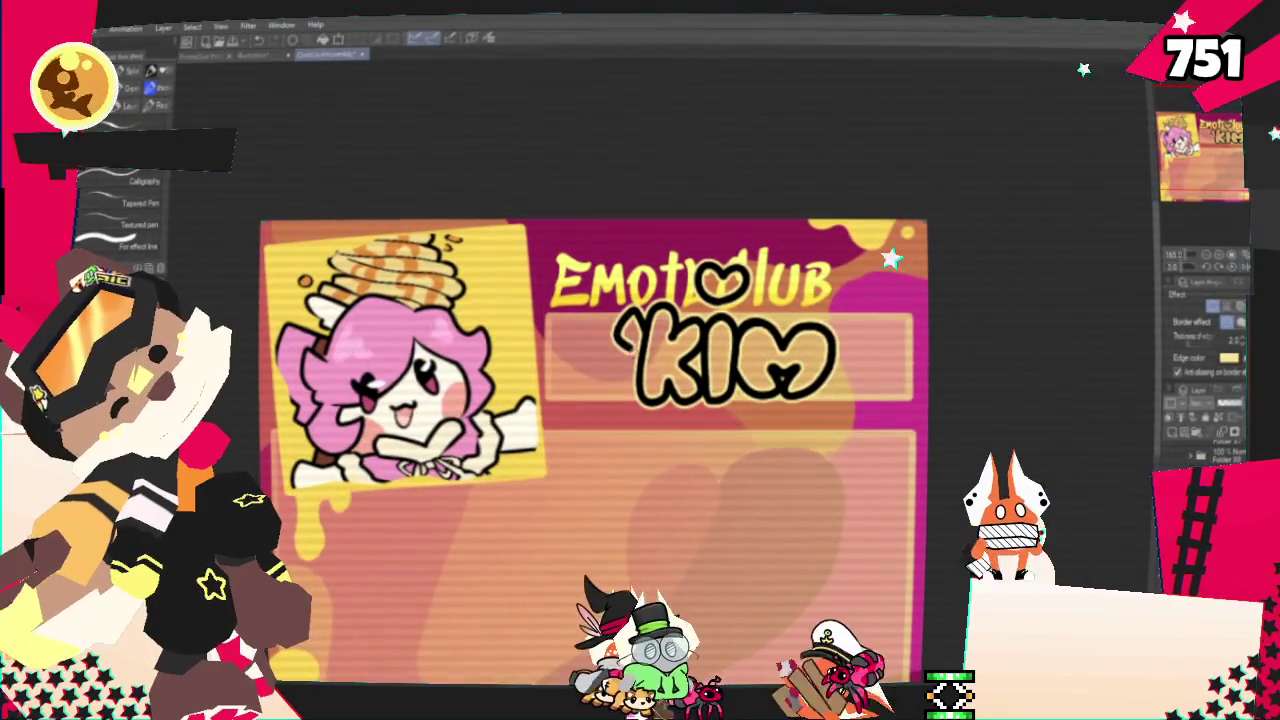
Delete the stray dot and the apostrophe in front of KIM
left_click(614, 370)
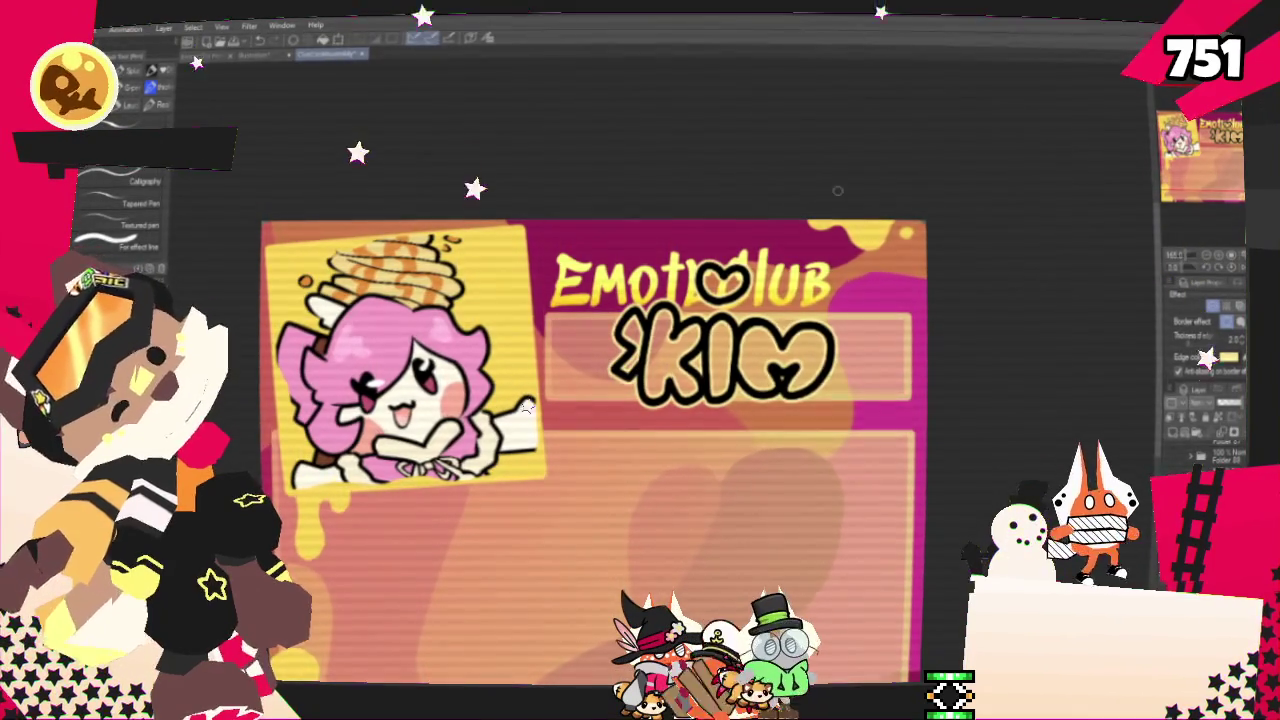
key("ctrl+z")
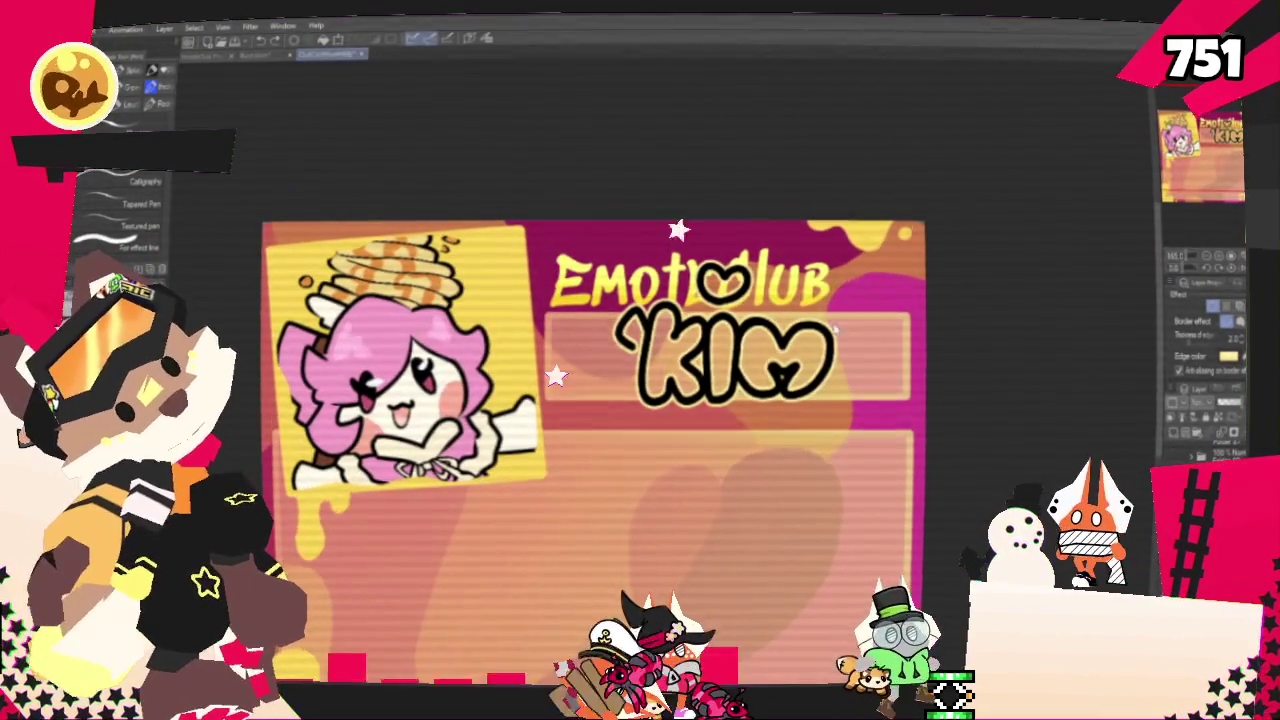
key("ctrl+z")
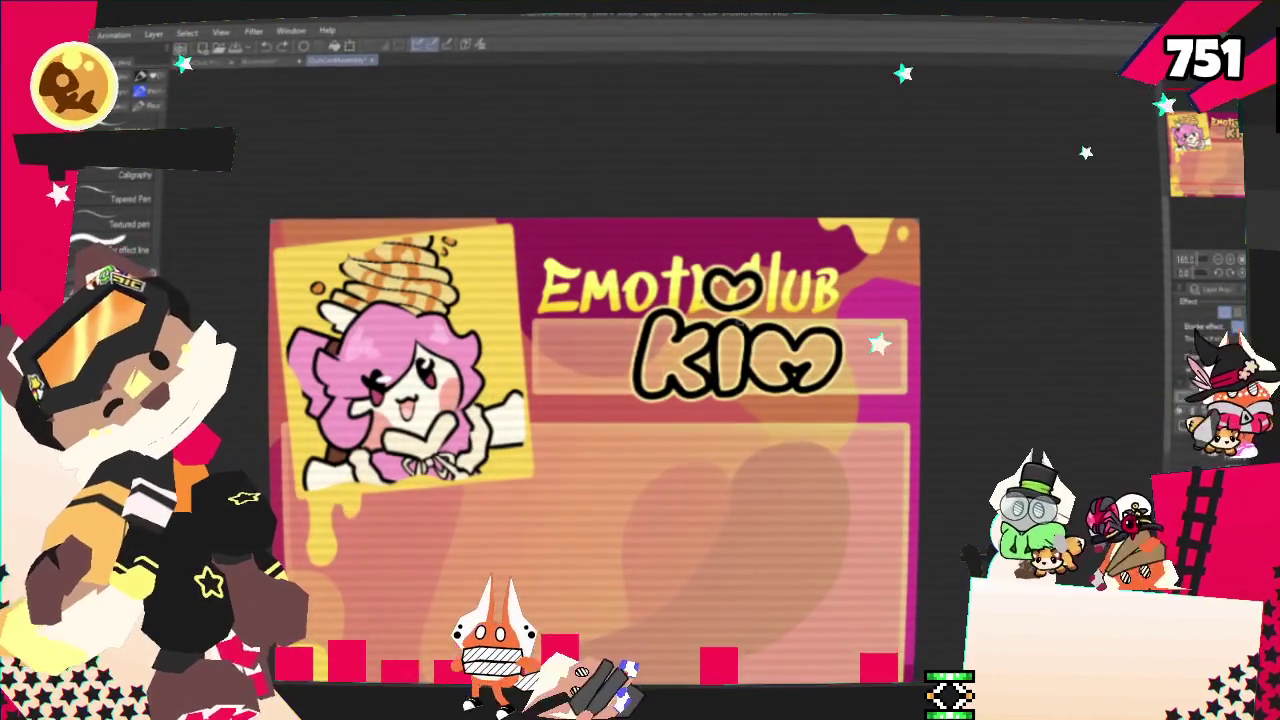
key("ctrl+t")
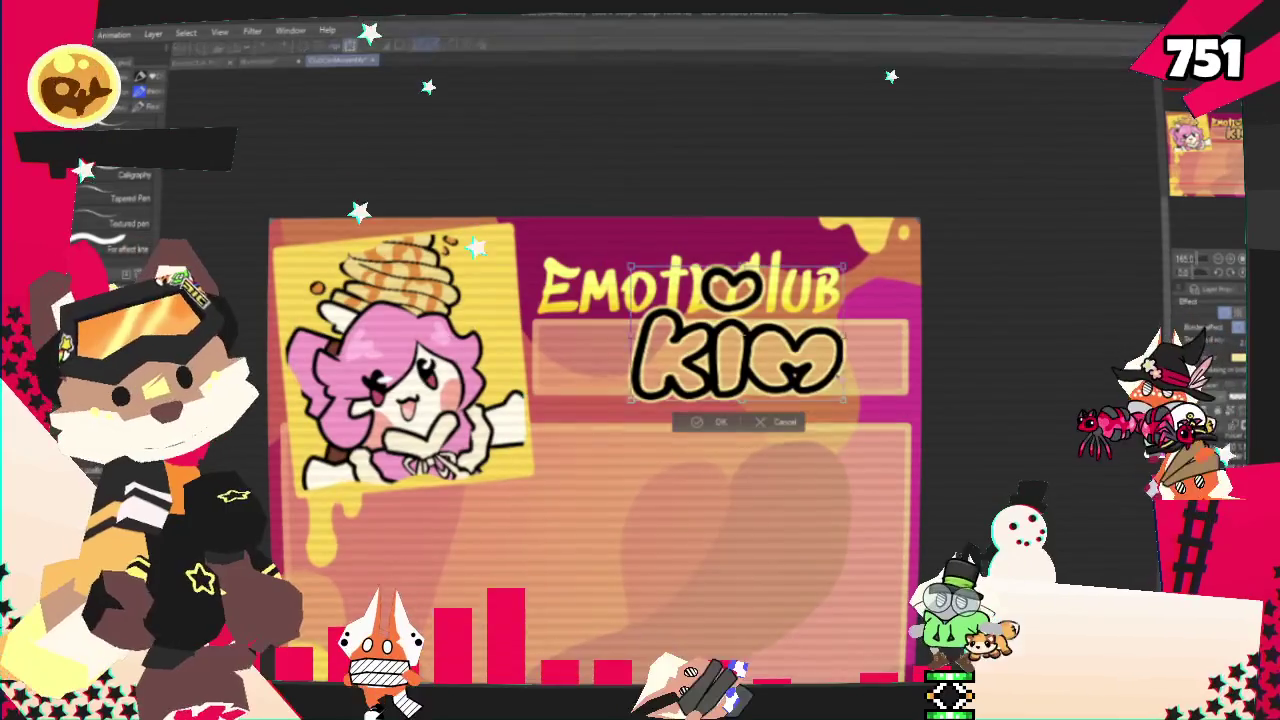
Nudge the KIM lettering slightly up and right, then pan to show the area right of it
left_click_drag(735, 340, 740, 335)
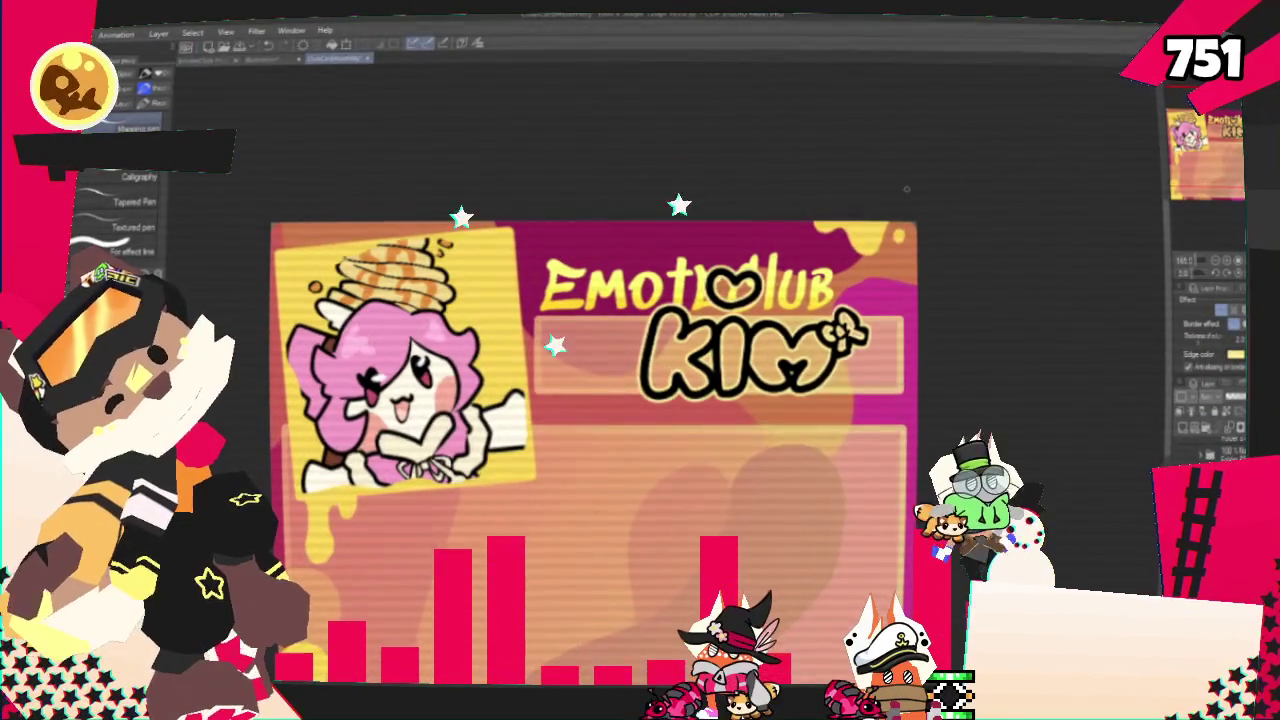
left_click_drag(906, 188, 814, 176)
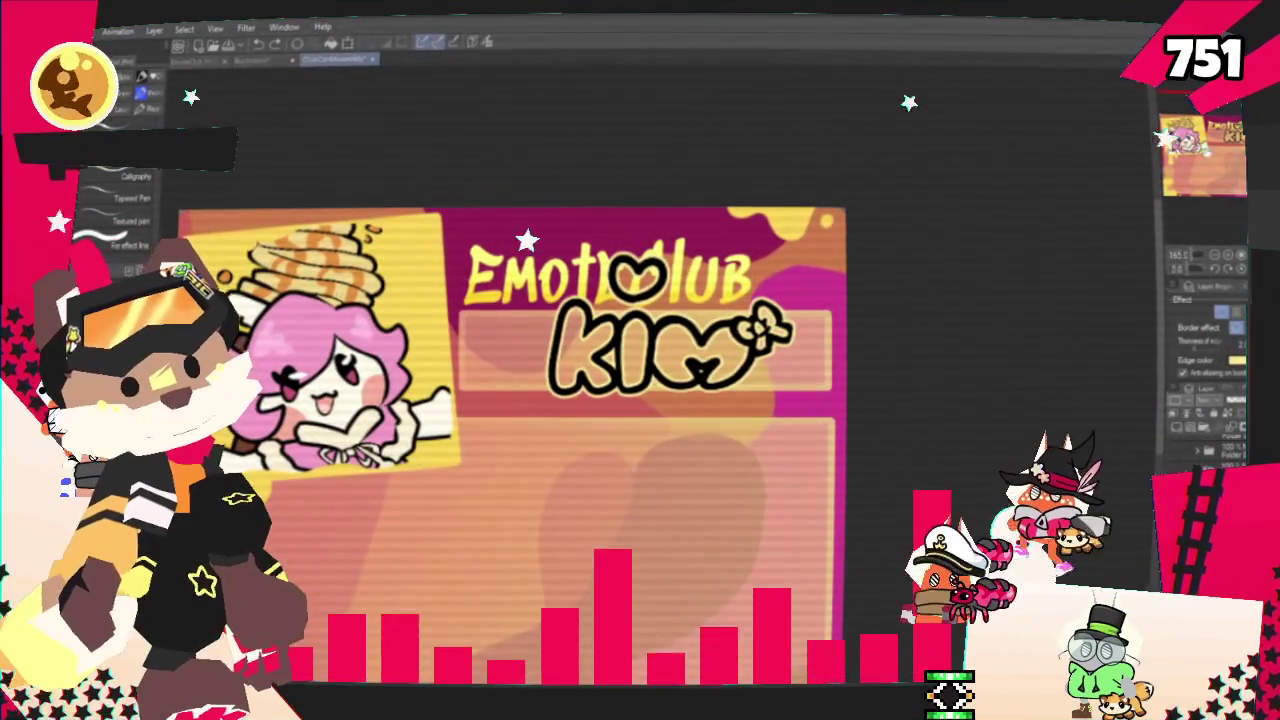
scroll(600, 420, "down", 3)
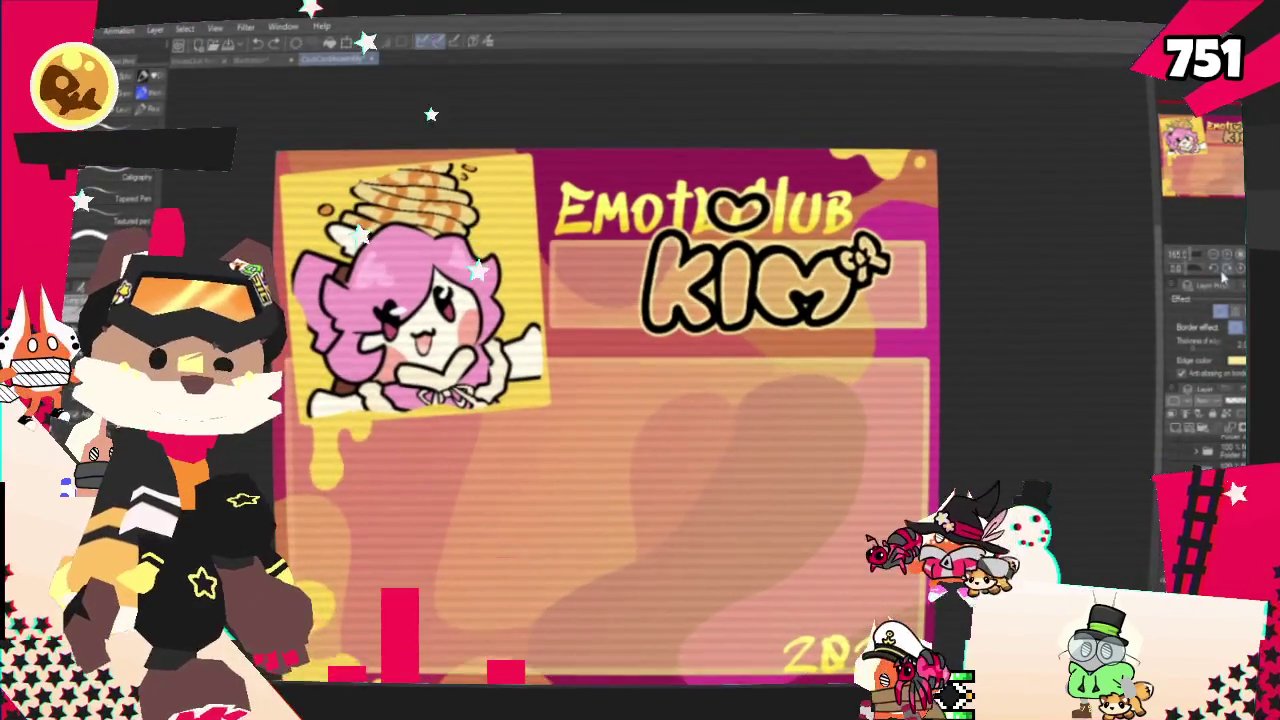
scroll(680, 486, "down", 1)
scroll(680, 486, "down", 2)
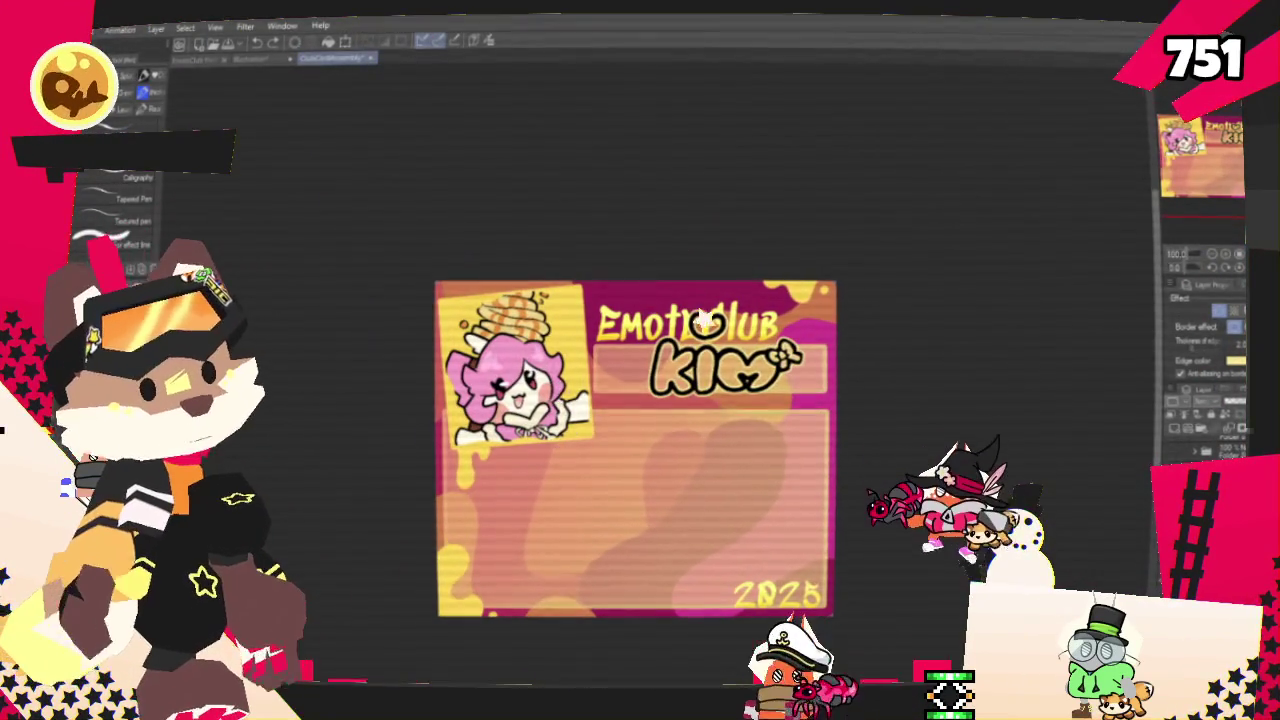
scroll(620, 440, "up", 1)
scroll(620, 420, "down", 2)
scroll(620, 400, "up", 1)
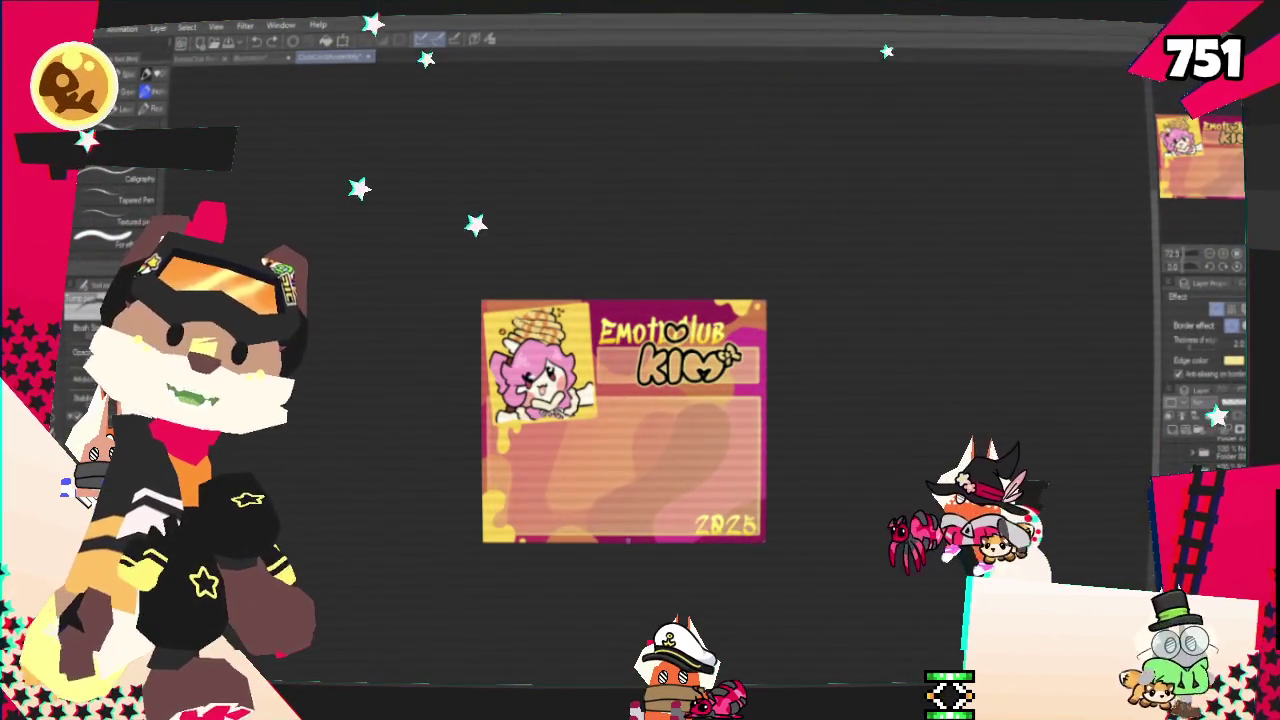
scroll(630, 420, "up", 2)
scroll(630, 400, "up", 1)
scroll(630, 390, "up", 1)
scroll(630, 390, "down", 1)
scroll(808, 285, "up", 1)
scroll(808, 285, "up", 1)
scroll(808, 285, "up", 2)
scroll(808, 285, "up", 2)
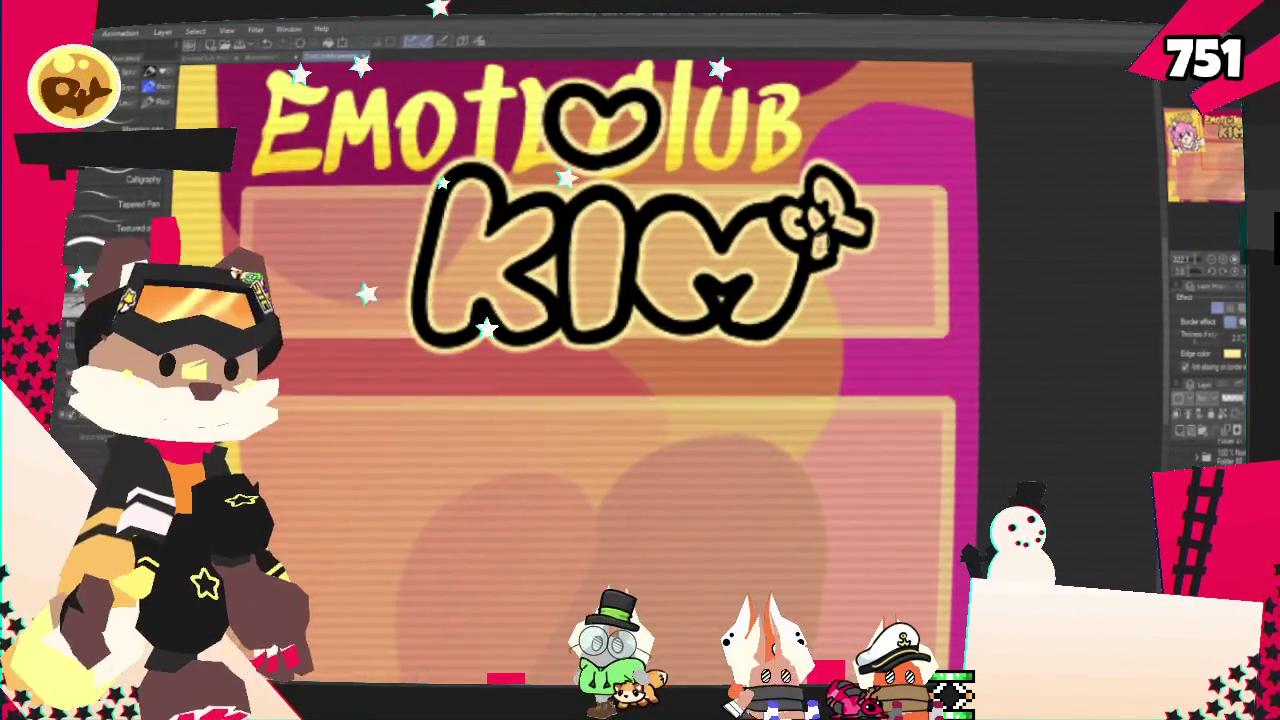
scroll(657, 300, "down", 3)
scroll(657, 300, "down", 2)
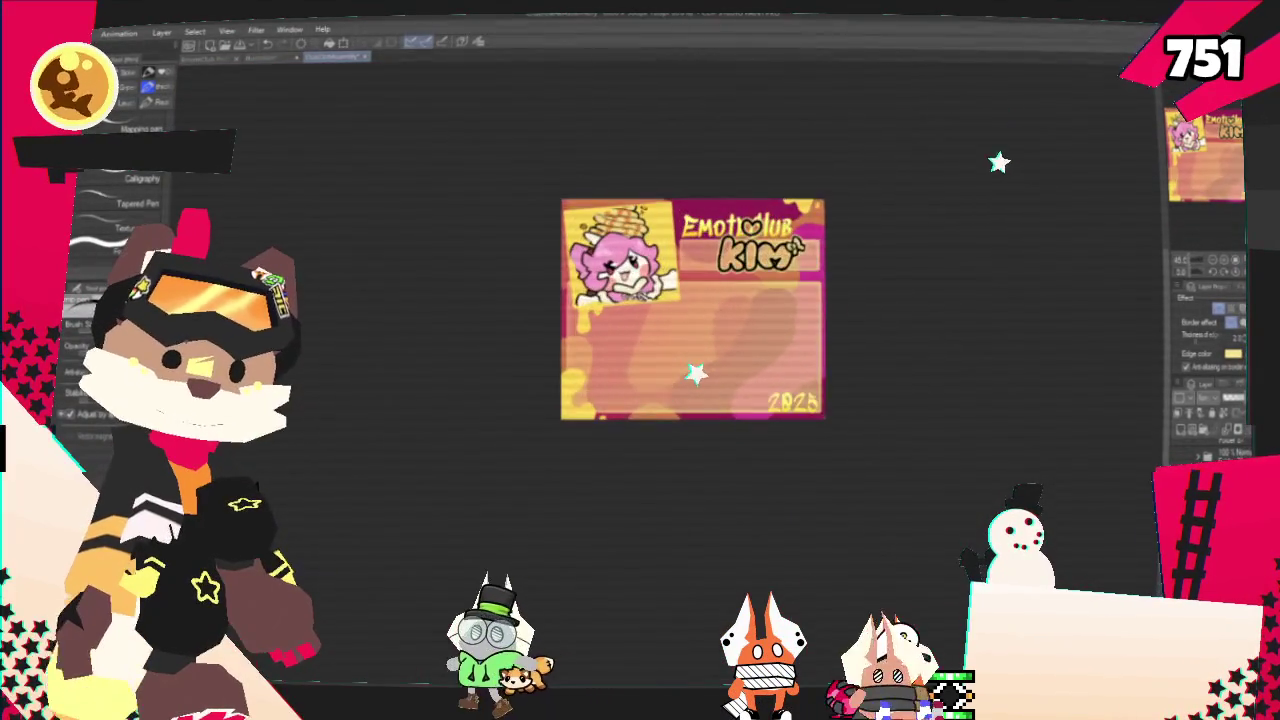
scroll(762, 252, "up", 2)
scroll(762, 252, "up", 1)
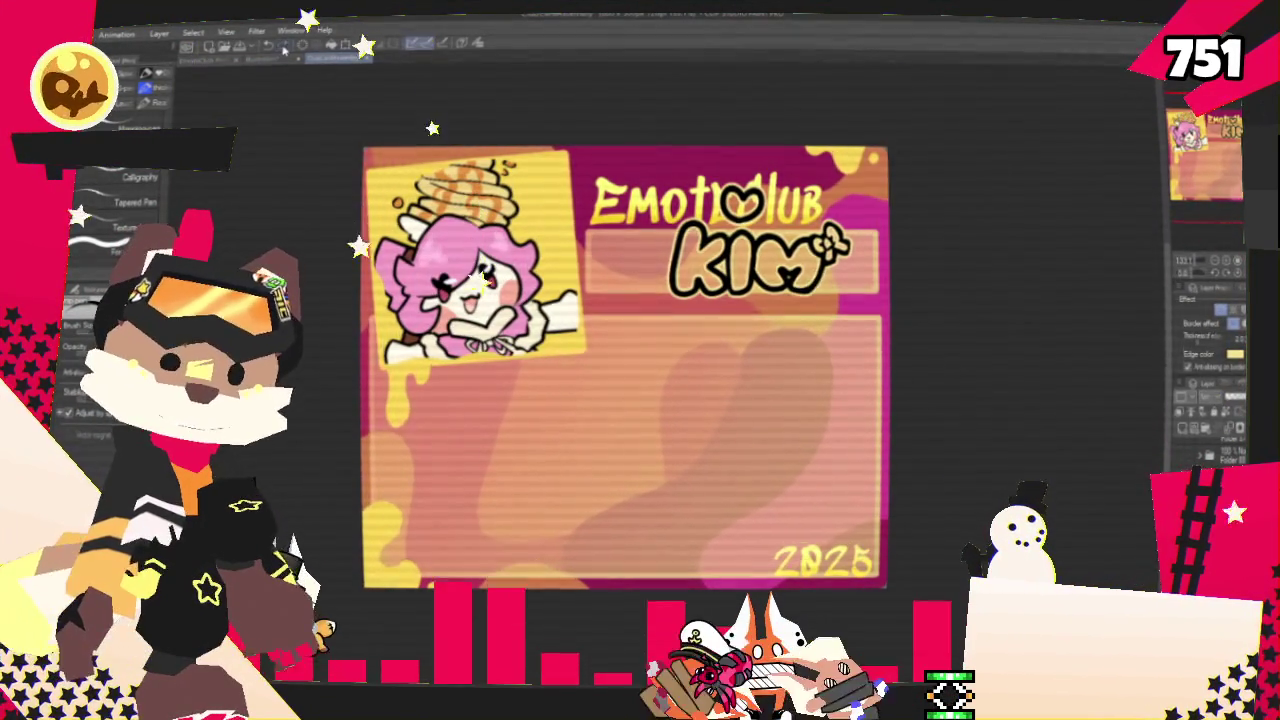
scroll(597, 166, "up", 1)
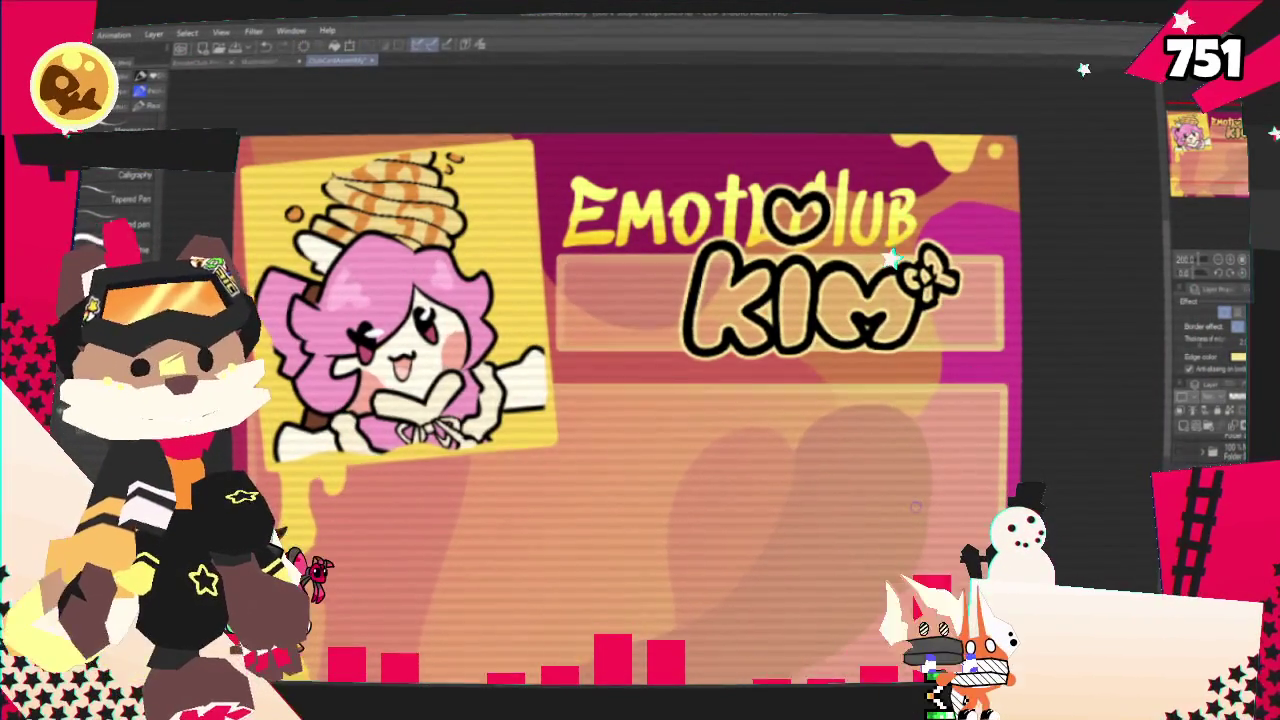
scroll(915, 507, "down", 2)
scroll(634, 392, "down", 2)
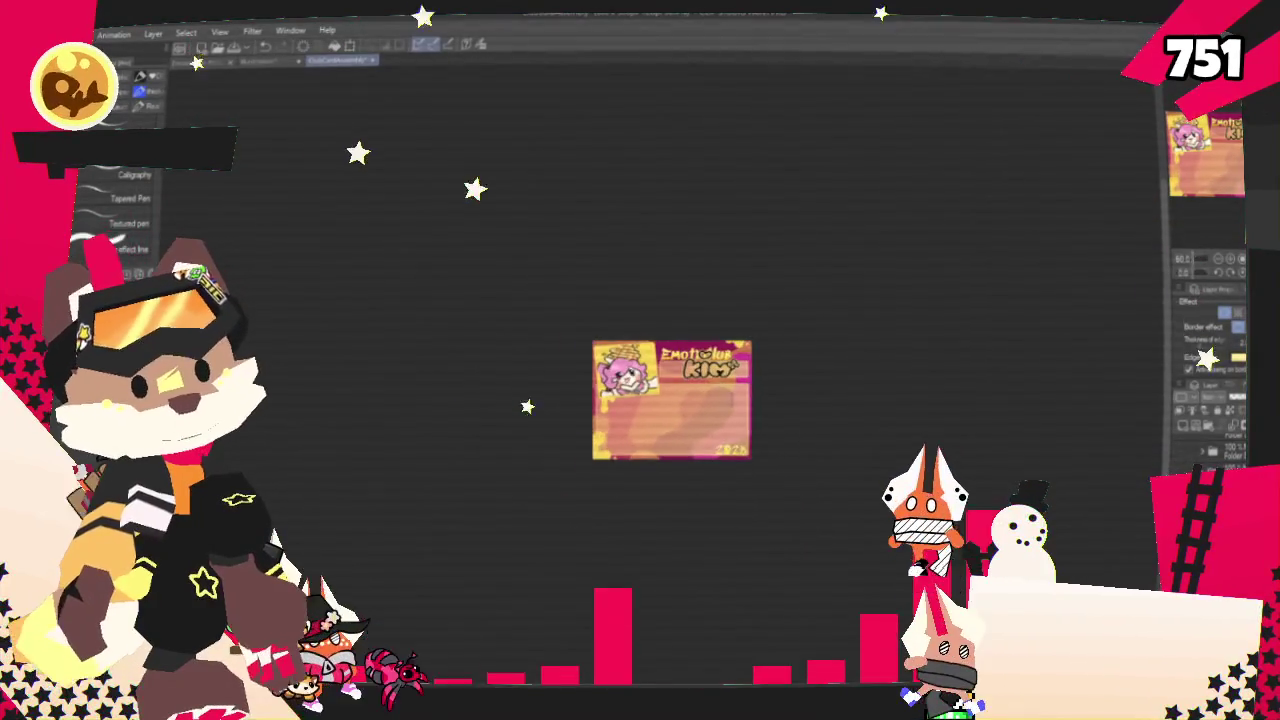
scroll(726, 300, "up", 2)
scroll(726, 300, "up", 2)
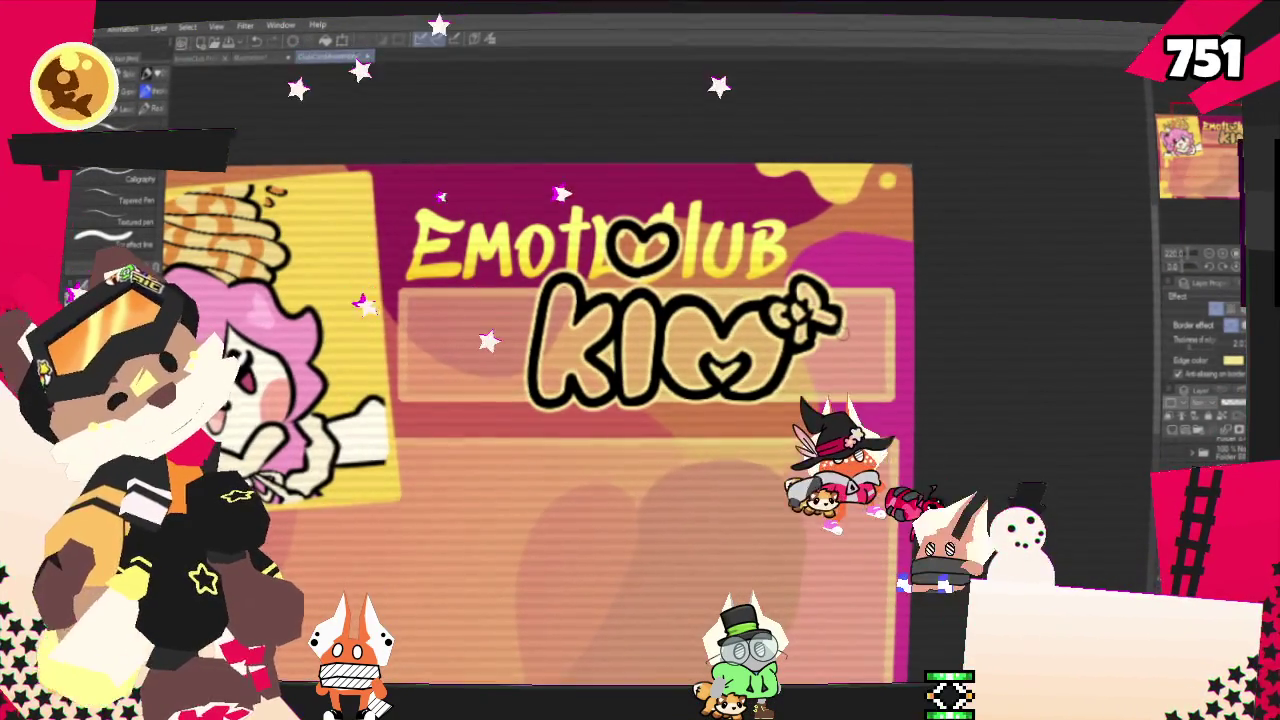
scroll(780, 330, "down", 1)
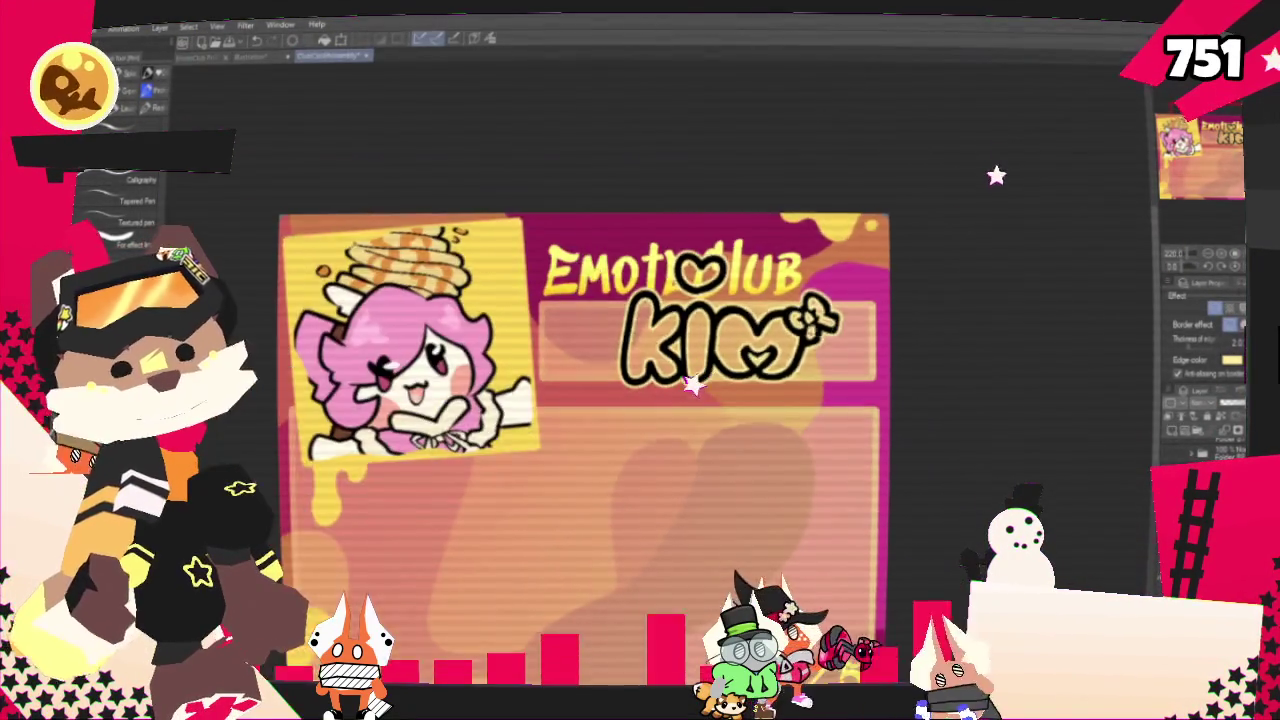
scroll(780, 330, "down", 3)
scroll(748, 375, "up", 2)
scroll(748, 375, "up", 1)
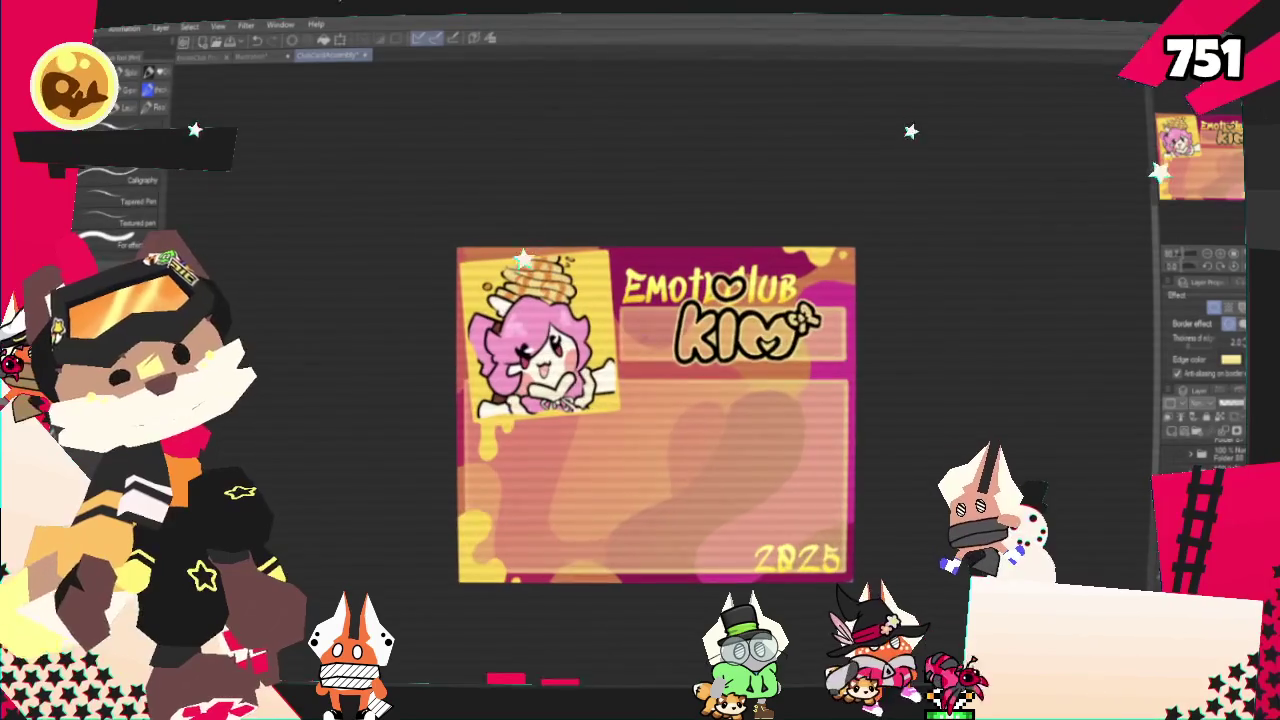
key("alt+f")
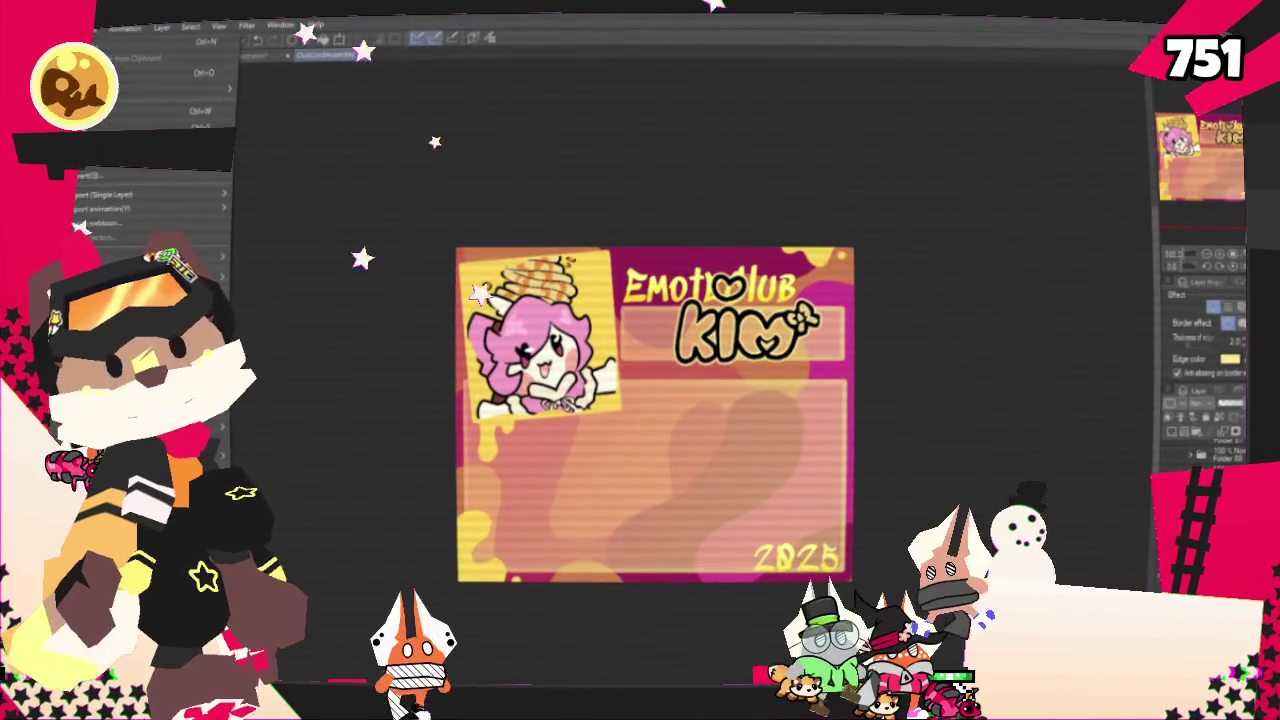
mouse_move(140, 195)
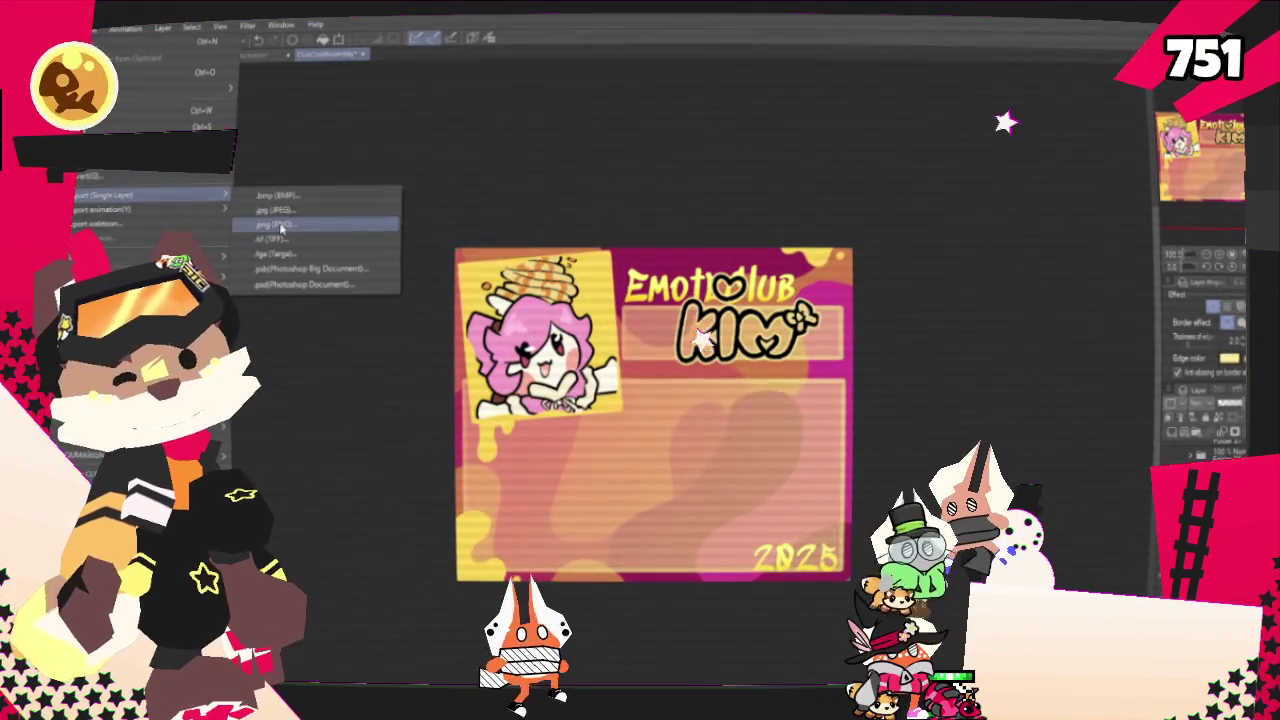
Choose .png (PNG) as the single-layer export format and confirm to reach its settings
left_click(281, 229)
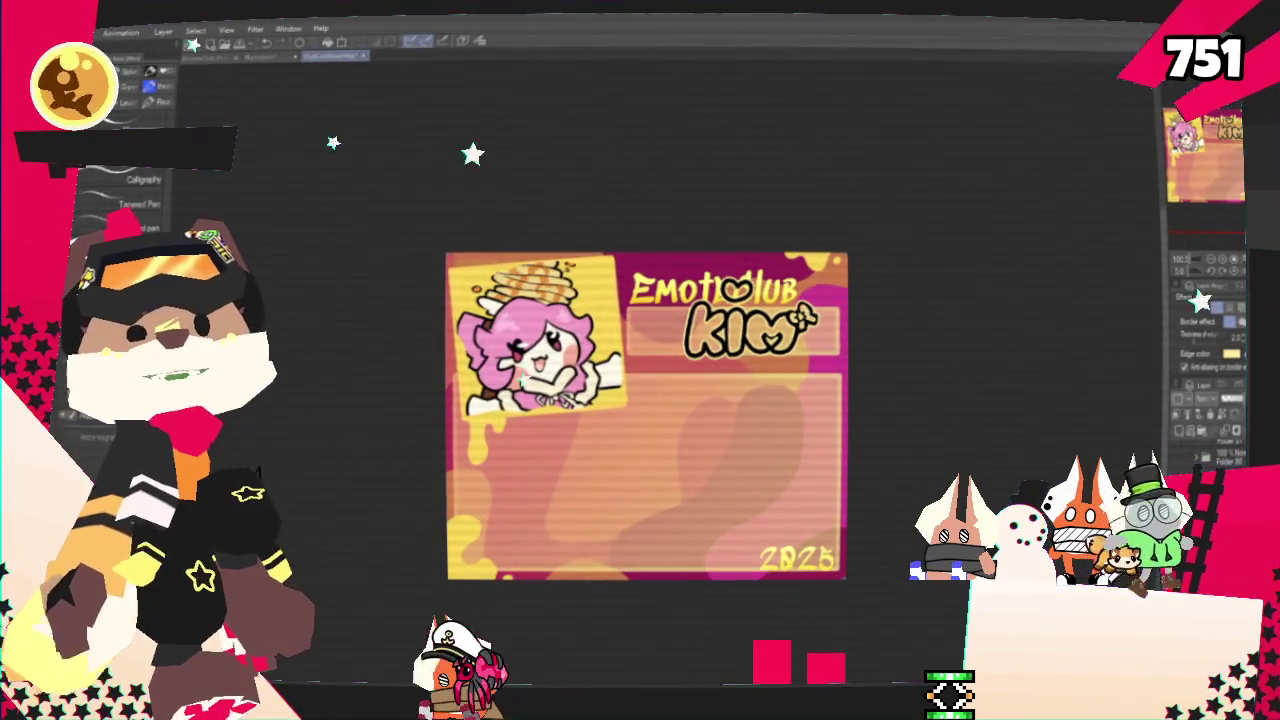
key("Return")
key("Return")
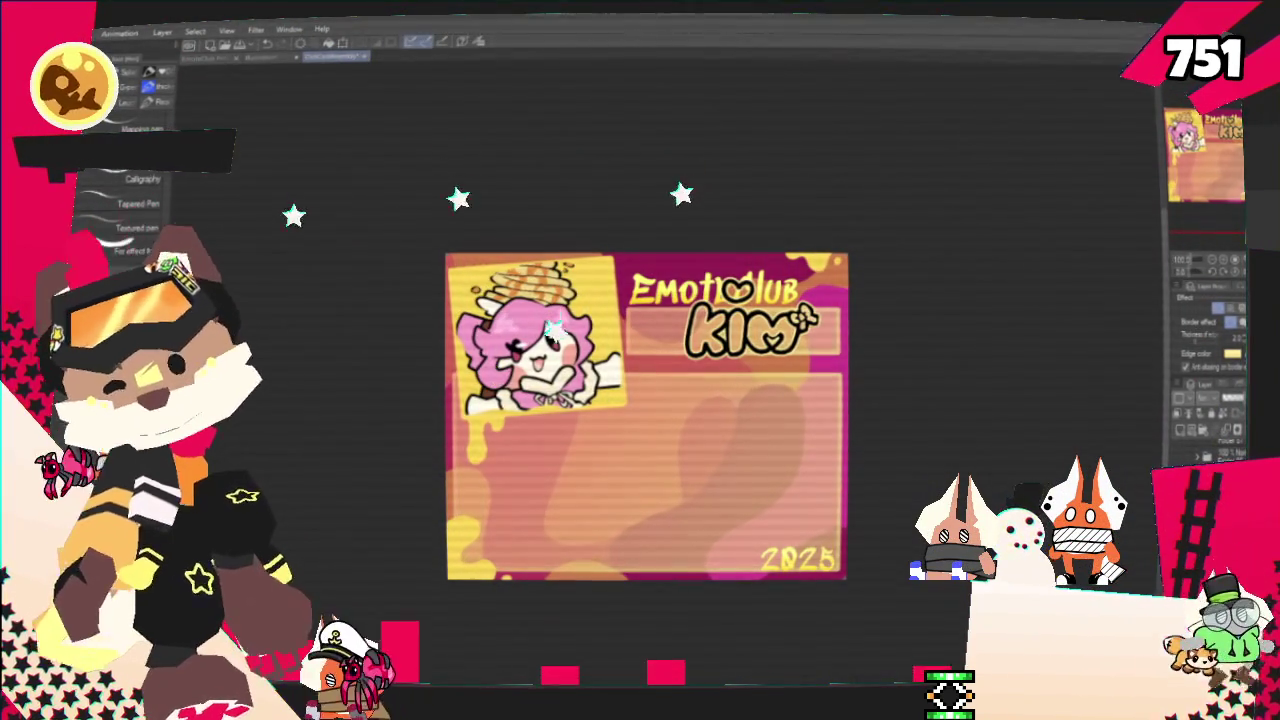